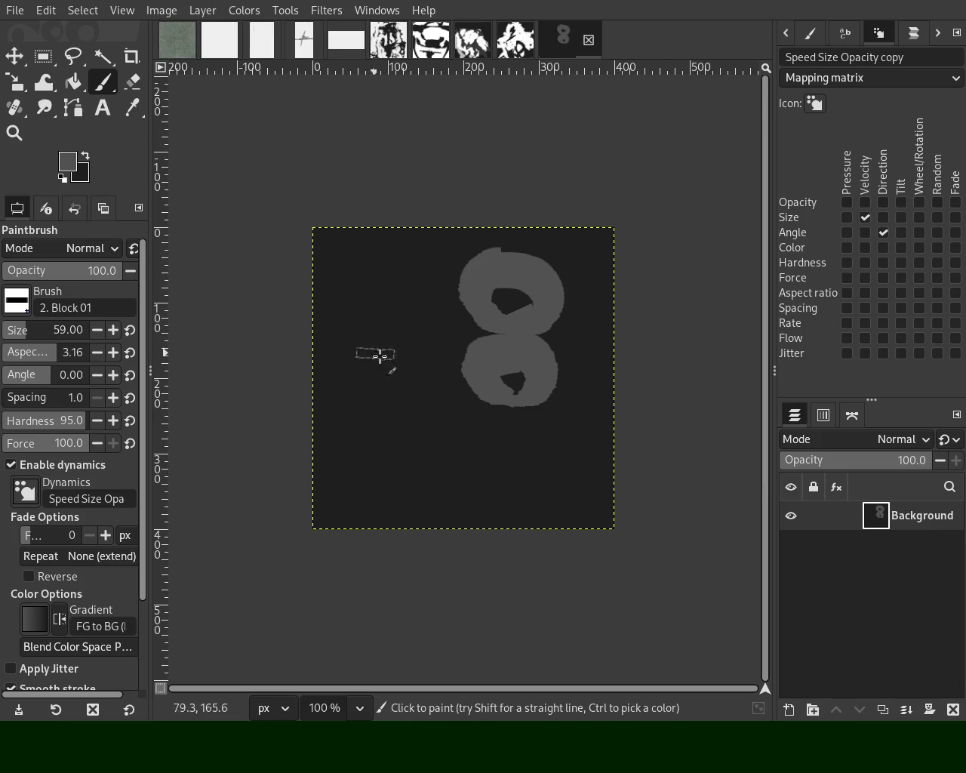
Step: Paint a third Block 01 loop below the two loops, retrying twice, then go to the white image
left_click_drag(521, 462, 535, 478)
key("ctrl+z")
mouse_move(491, 411)
left_mouse_down()
mouse_move(519, 470)
mouse_move(545, 473)
mouse_move(518, 478)
left_mouse_up()
key("ctrl+z")
key("ctrl+z")
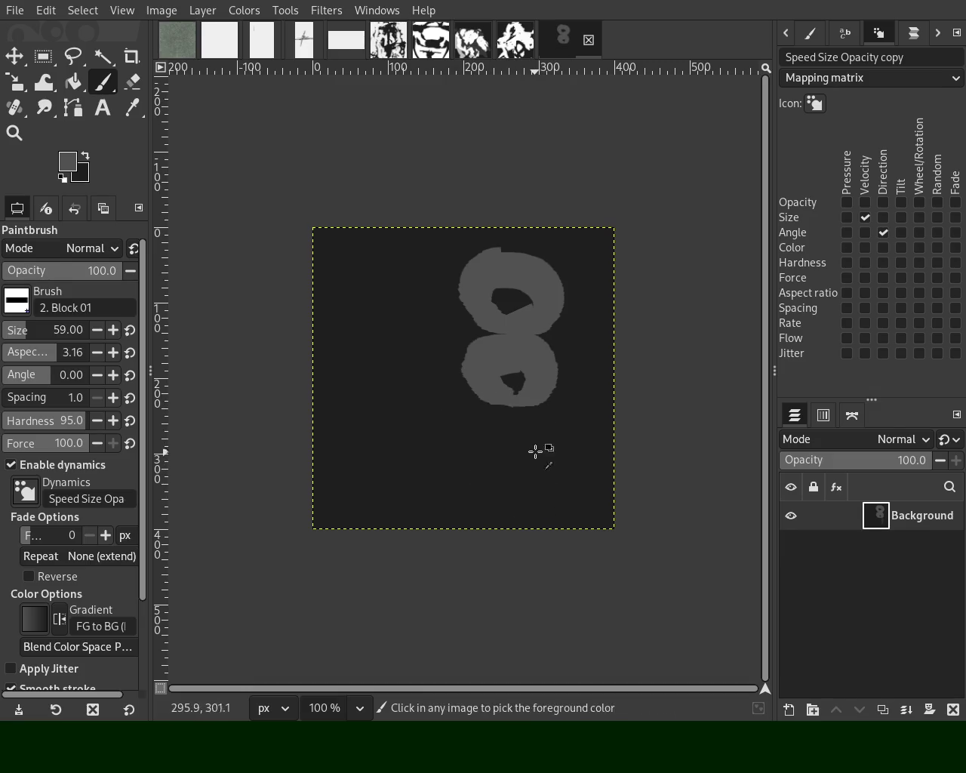
left_click_drag(490, 411, 566, 453)
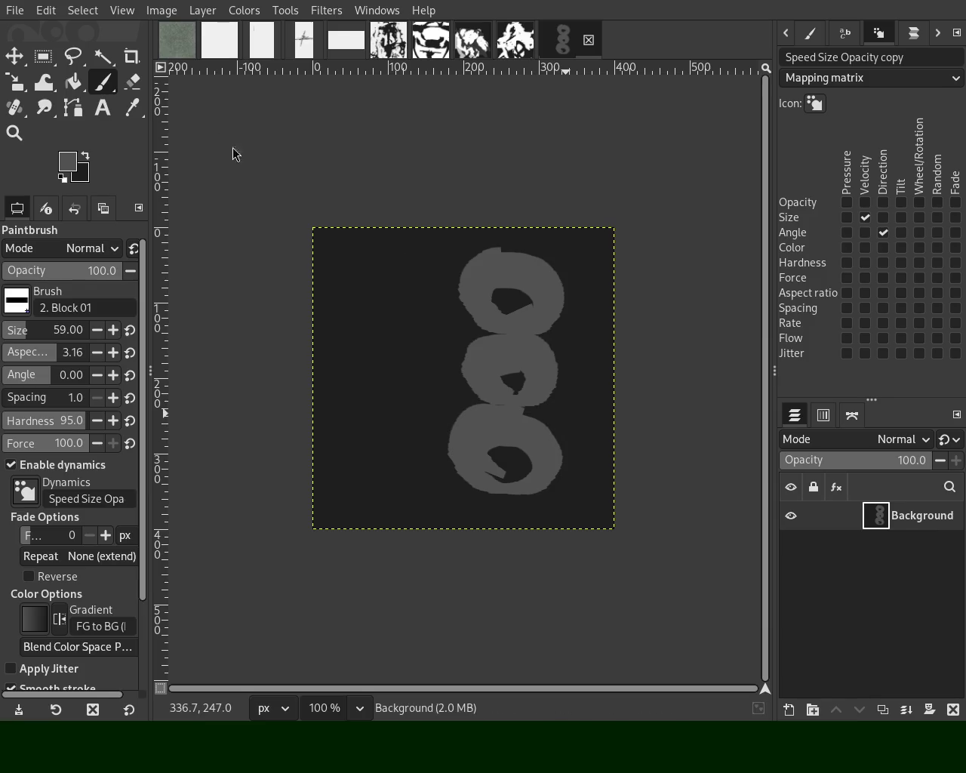
left_click(226, 42)
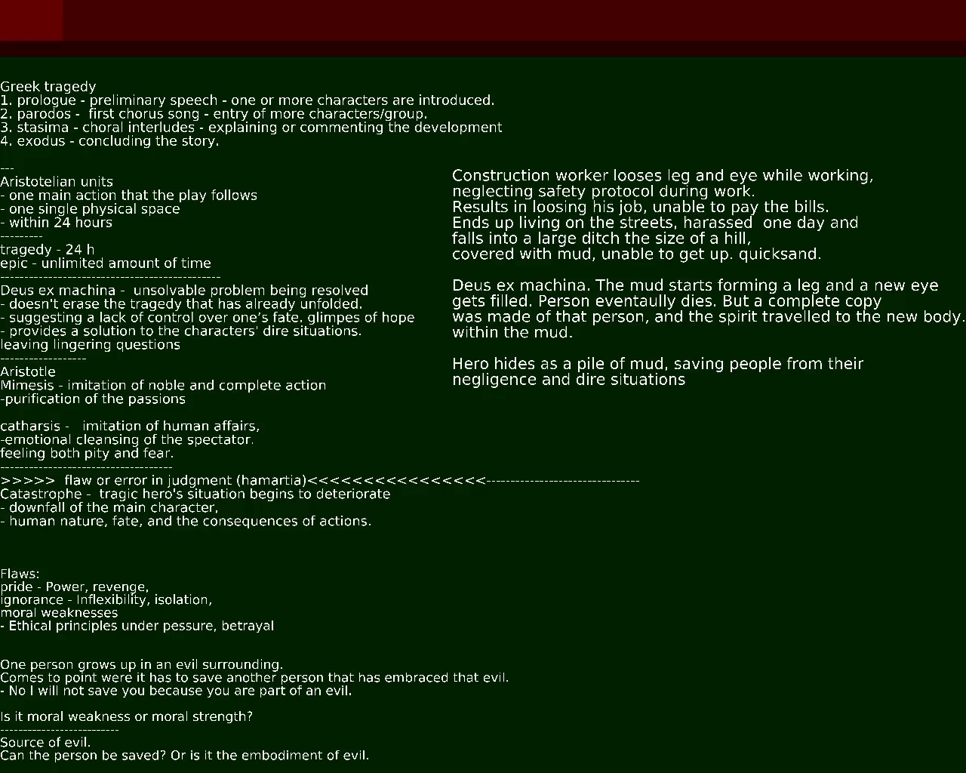
Step: Leave the fullscreen story notes and bring GIMP back with the blank white image
key("alt+Tab")
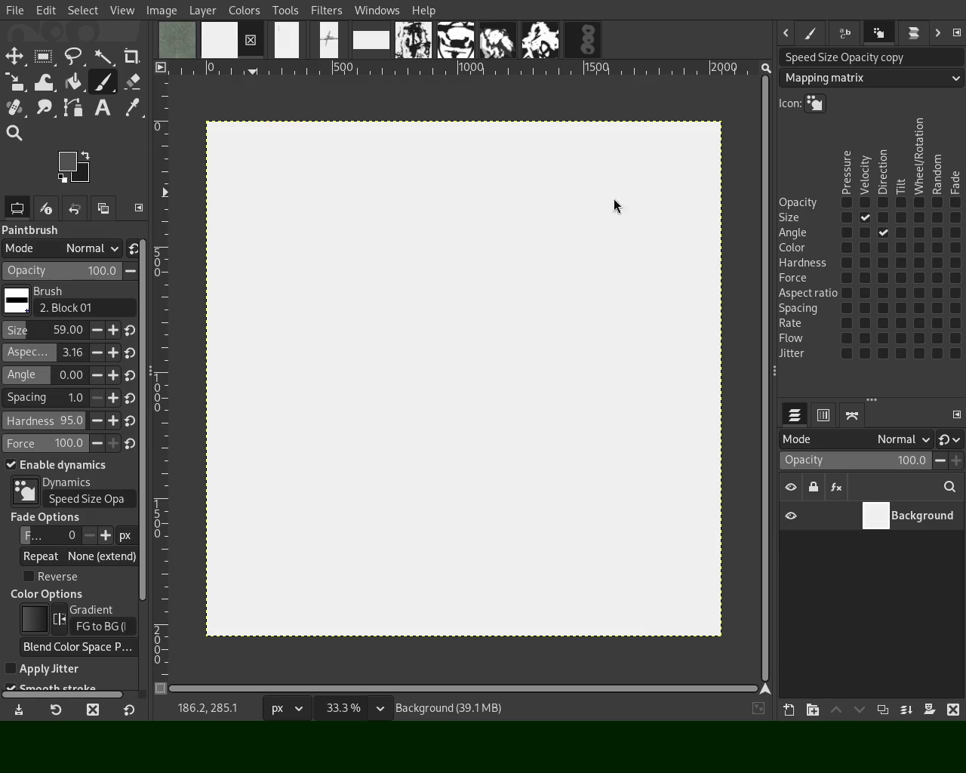
Step: On the dark loop image, extend the lower grey loop and paint an arc along the bottom edge
left_click(580, 46)
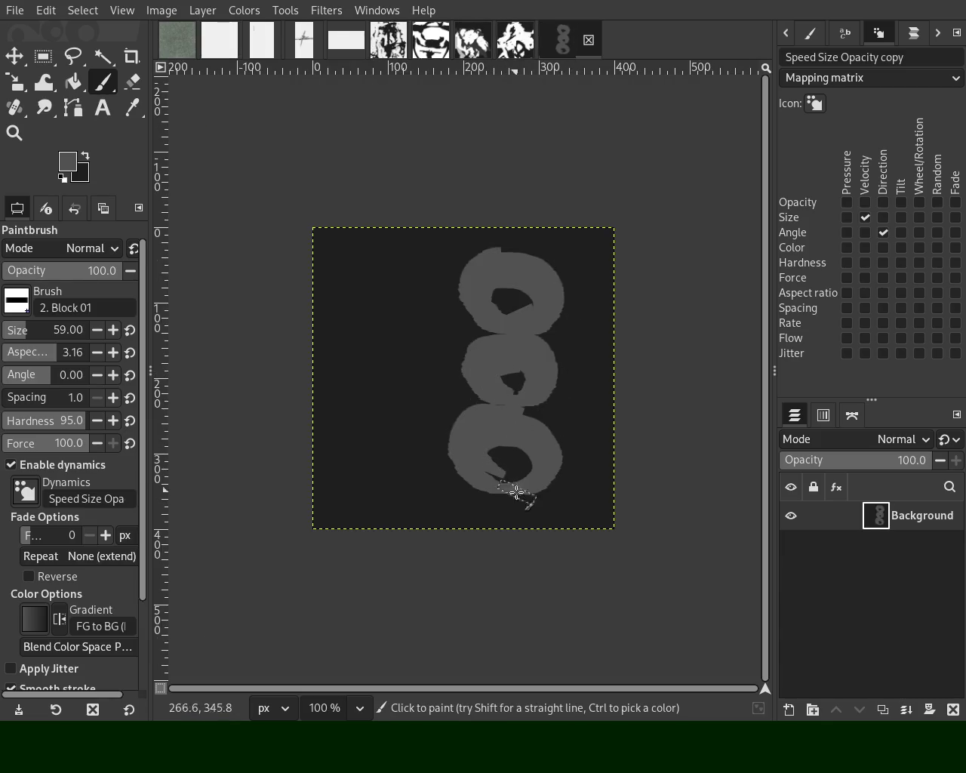
left_click_drag(513, 496, 458, 531)
left_click_drag(514, 516, 573, 529)
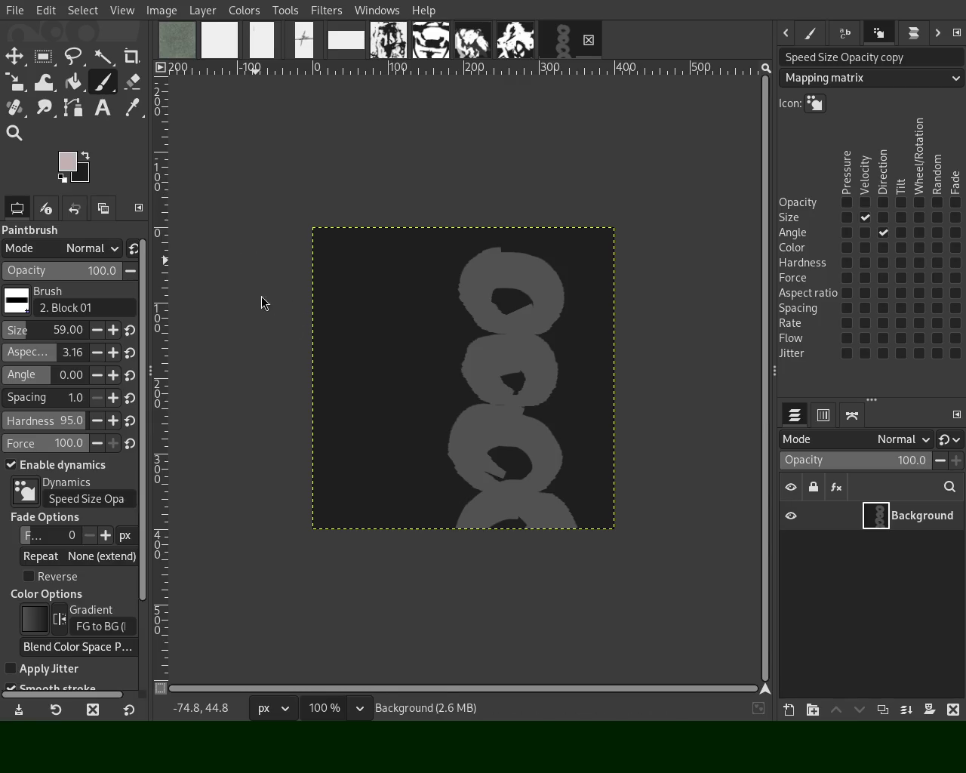
Step: Paint near-white over the top ring and the centre of the second ring
mouse_move(495, 241)
left_mouse_down()
mouse_move(526, 294)
mouse_move(494, 360)
mouse_move(562, 361)
mouse_move(485, 421)
left_mouse_up()
key("ctrl+z")
left_click_drag(529, 379, 516, 406)
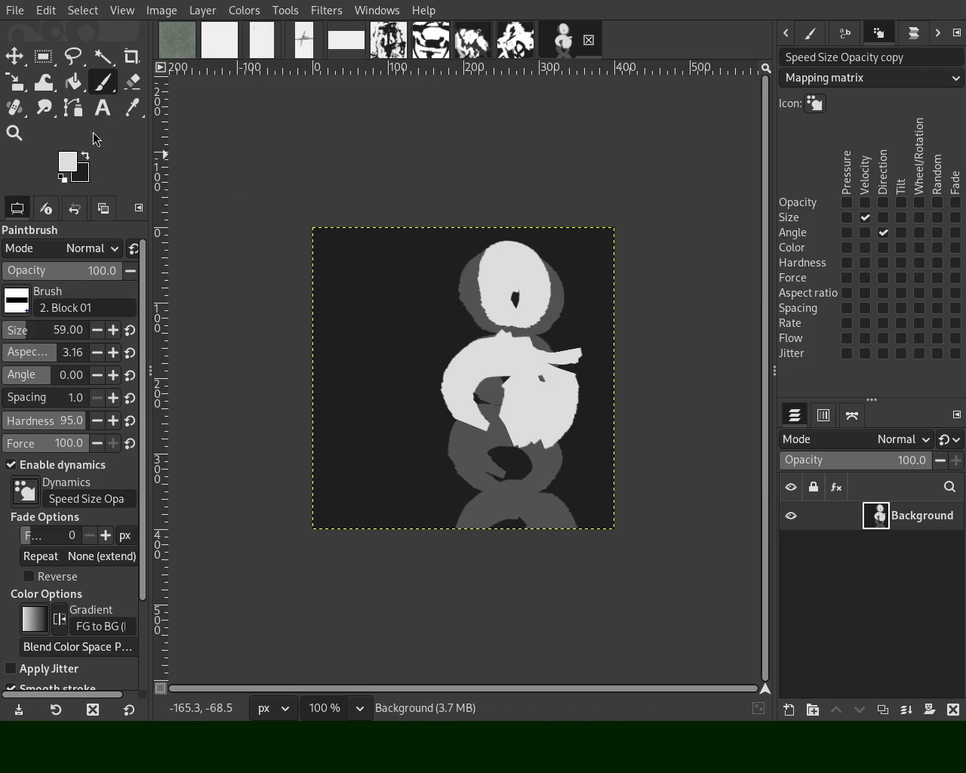
Step: Paint light looping block strokes left of the torso, discarding several trial torso strokes
left_click_drag(551, 447, 422, 476)
key("ctrl+z")
mouse_move(507, 470)
left_mouse_down()
mouse_move(516, 498)
mouse_move(506, 463)
mouse_move(437, 392)
mouse_move(468, 391)
mouse_move(432, 436)
left_mouse_up()
key("ctrl+z")
key("ctrl+z")
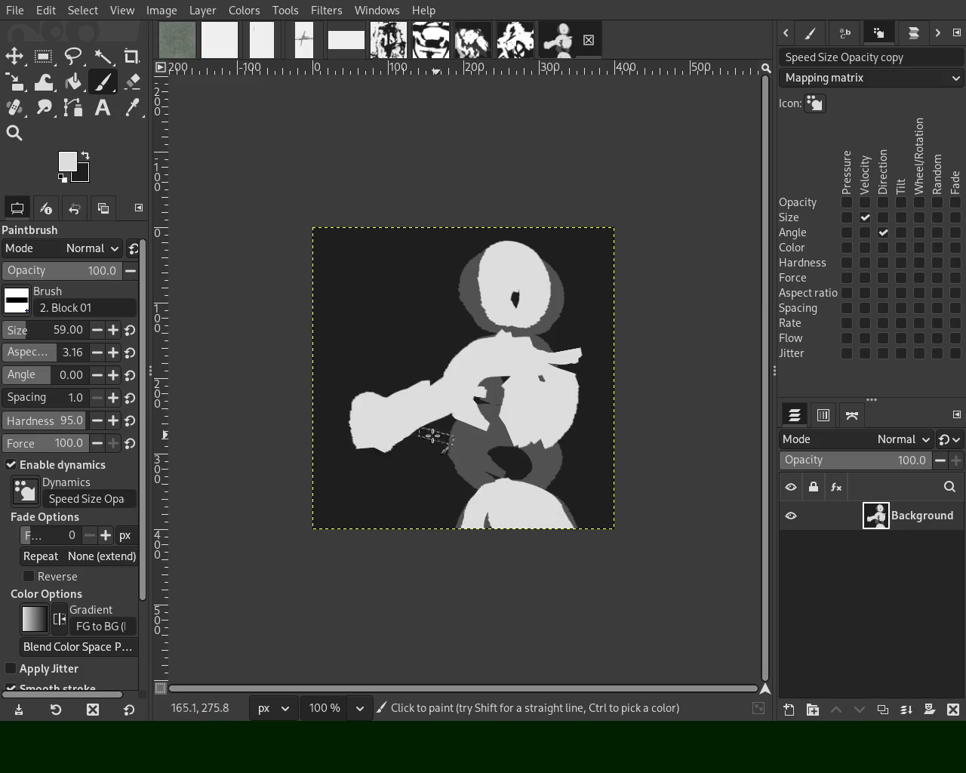
left_click_drag(527, 411, 627, 492)
key("ctrl+z")
left_click_drag(552, 395, 572, 518)
key("ctrl+z")
left_click_drag(446, 431, 459, 487)
key("ctrl+z")
left_click_drag(562, 430, 599, 538)
key("ctrl+z")
key("ctrl+z")
key("ctrl+z")
key("ctrl+z")
mouse_move(431, 341)
left_mouse_down()
mouse_move(442, 355)
mouse_move(431, 344)
left_mouse_up()
mouse_move(351, 387)
left_mouse_down()
mouse_move(392, 439)
mouse_move(360, 424)
mouse_move(362, 483)
mouse_move(473, 563)
left_mouse_up()
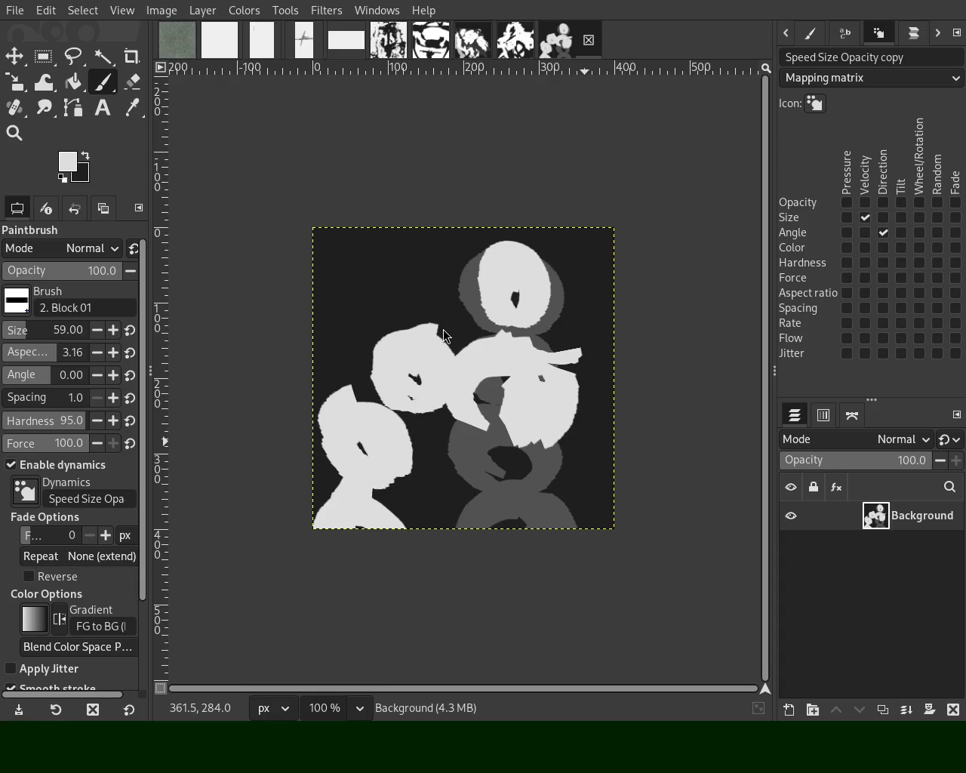
Step: Pick dark grey from the image and paint two grey rings at the right edge
left_click(555, 309, "ctrl")
mouse_move(566, 352)
left_mouse_down()
mouse_move(599, 373)
mouse_move(596, 407)
left_mouse_up()
mouse_move(582, 510)
left_mouse_down()
mouse_move(599, 431)
mouse_move(614, 446)
mouse_move(593, 526)
left_mouse_up()
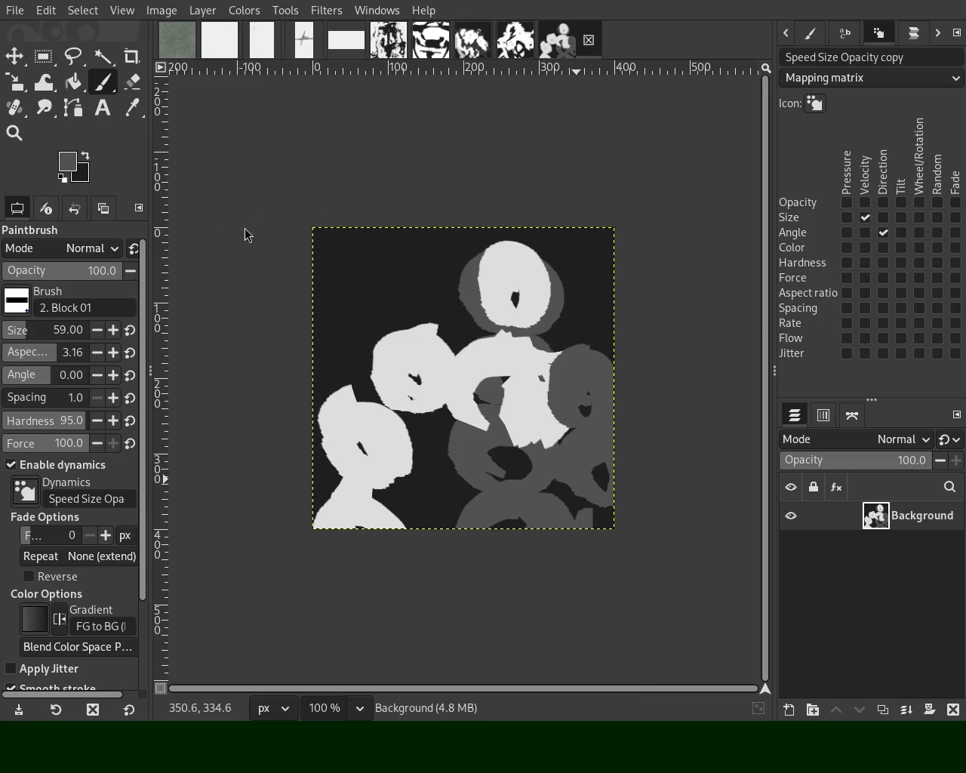
Step: Paint a straight mid-grey diagonal band from upper centre down to the bottom left
left_click(461, 390, "ctrl")
left_click_drag(558, 374, 612, 534)
key("ctrl+z")
key("ctrl+y")
key("ctrl+z")
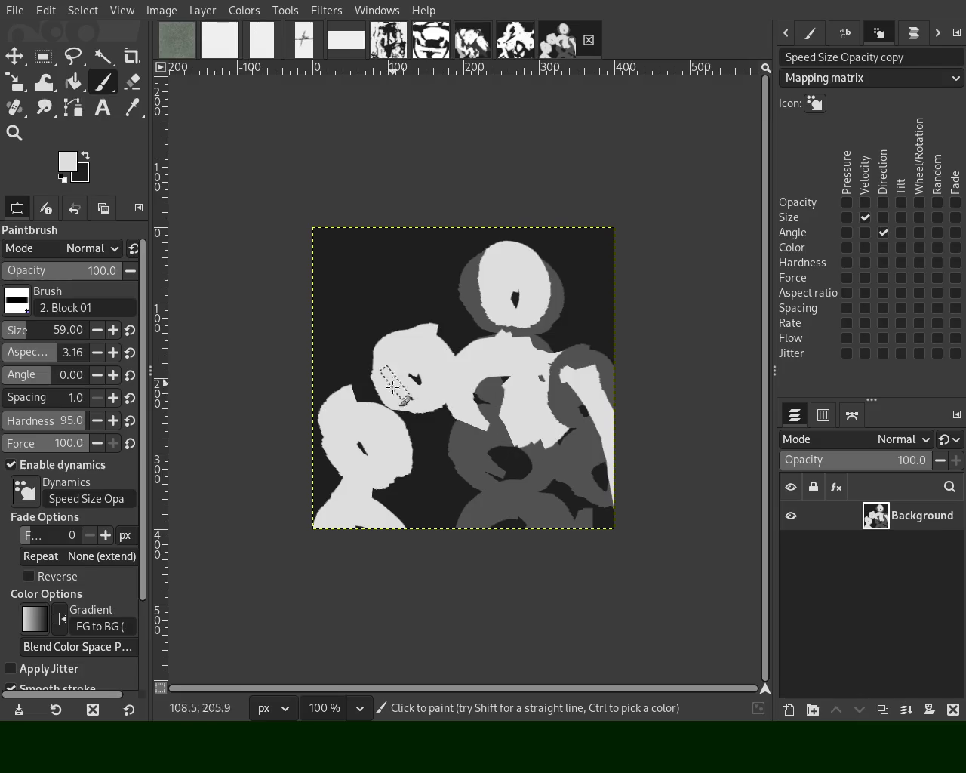
left_click(498, 459, "ctrl")
mouse_move(451, 364)
left_mouse_down()
mouse_move(374, 448)
mouse_move(363, 553)
left_mouse_up()
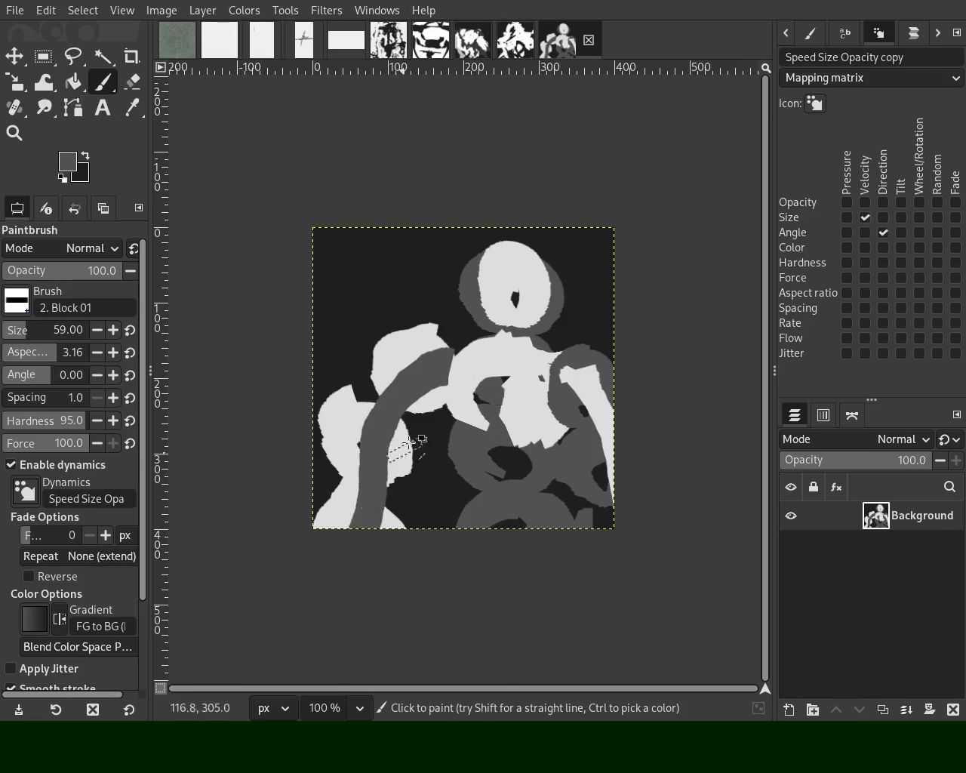
key("ctrl+z")
left_click_drag(441, 358, 355, 565)
Step: Pick light grey and test light strokes over the diagonal band, undoing them
left_click(417, 314, "ctrl")
left_click_drag(418, 334, 373, 469)
key("ctrl+z")
left_click_drag(419, 336, 383, 516)
key("ctrl+z")
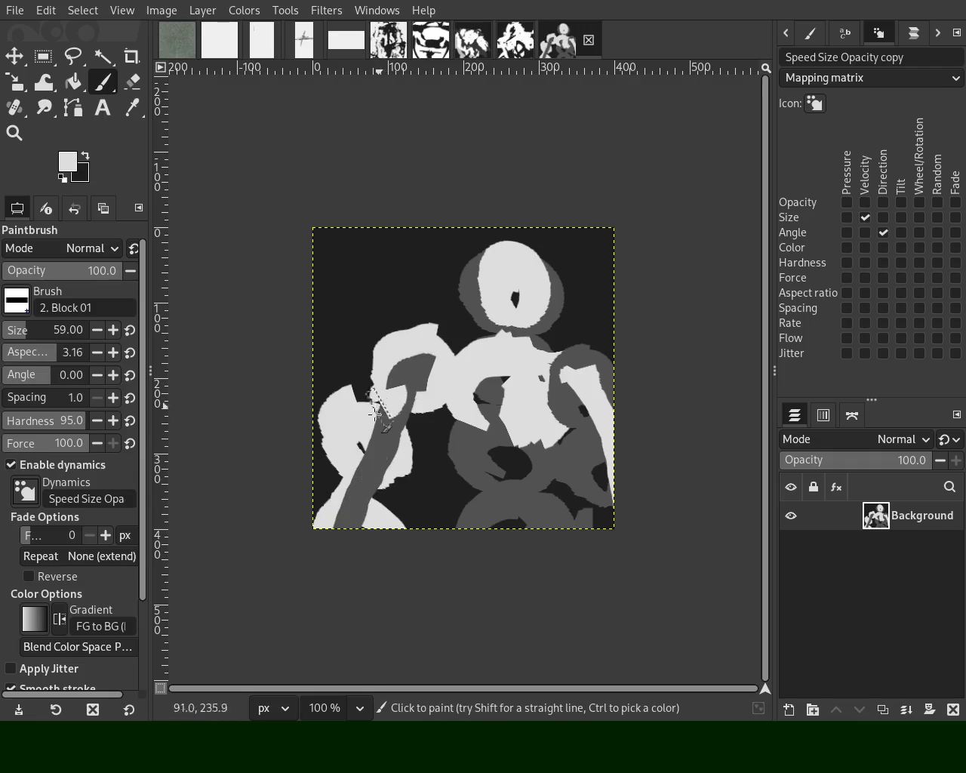
Step: Erase the left figure's outer edge and its raised shoulder peak
left_click(132, 82)
left_click_drag(382, 371, 336, 520)
key("ctrl+z")
left_click_drag(414, 295, 308, 442)
left_click_drag(417, 329, 448, 340)
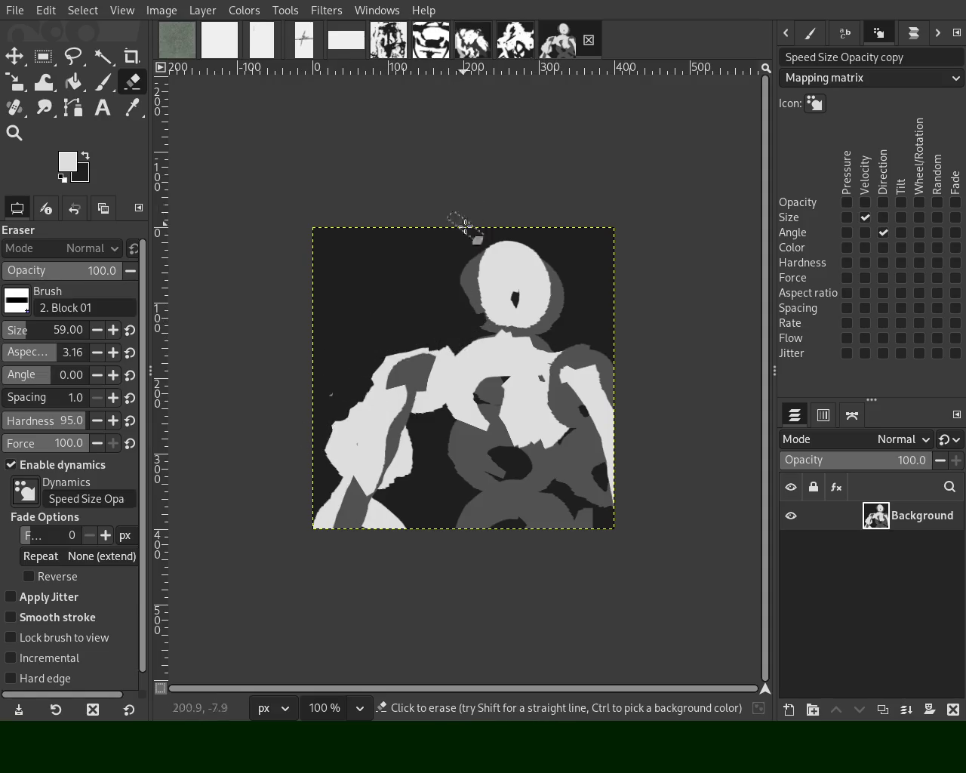
Step: Erase the grey halo on both sides of the head, middle patches and right-edge marks
left_click_drag(453, 217, 474, 313)
mouse_move(534, 236)
left_mouse_down()
mouse_move(550, 292)
mouse_move(574, 285)
left_mouse_up()
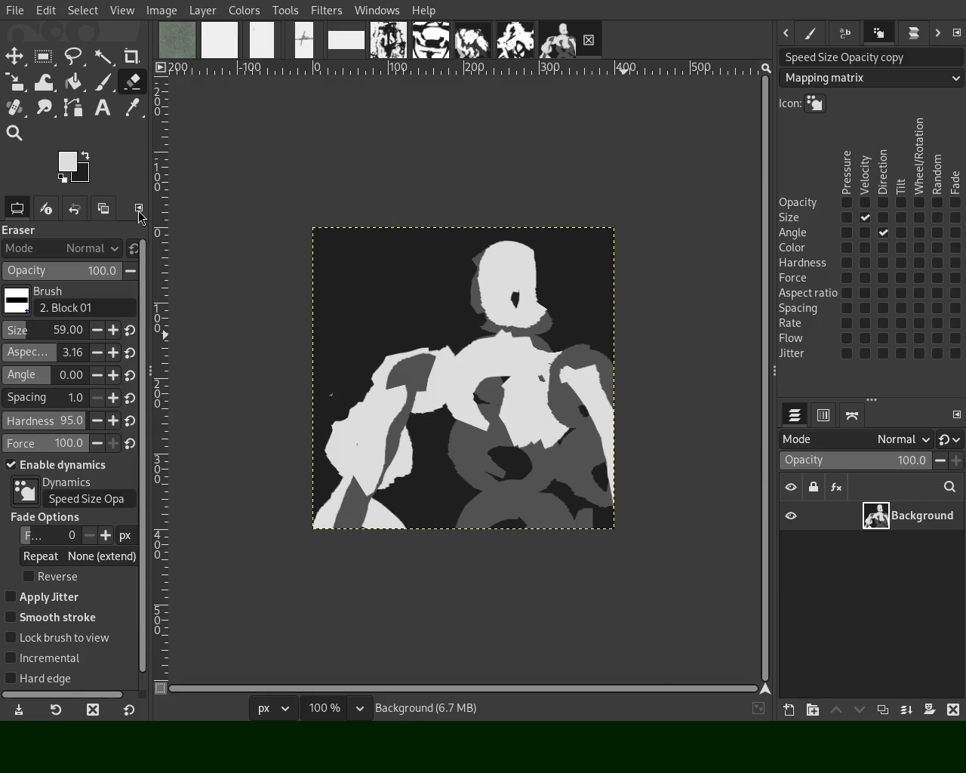
left_click_drag(478, 440, 478, 522)
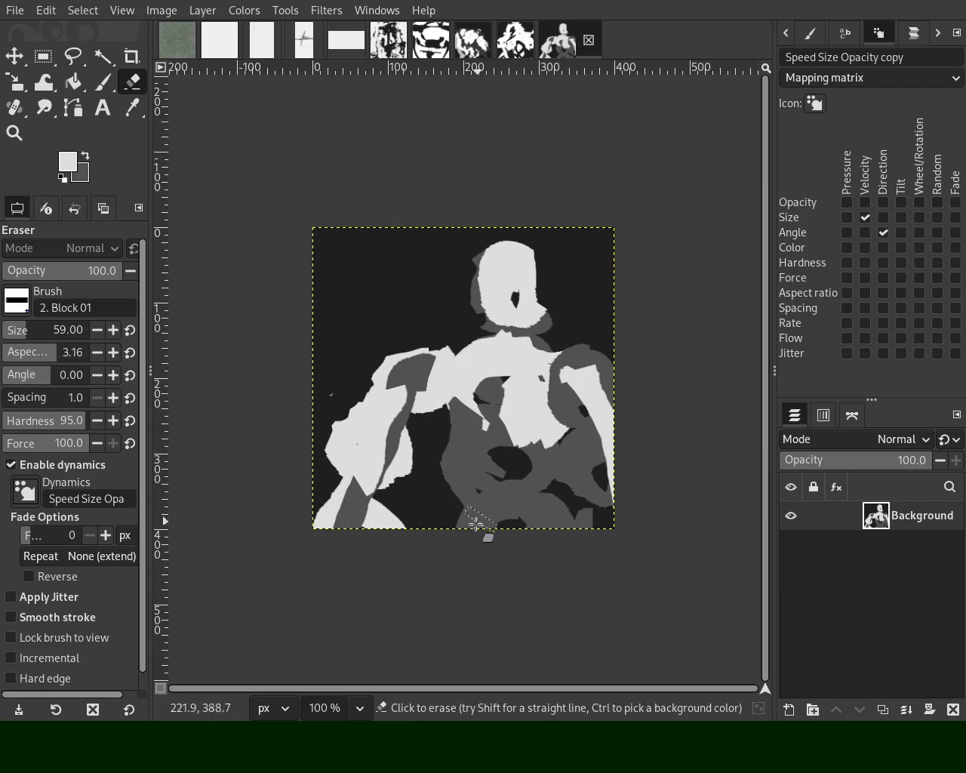
left_click_drag(593, 569, 607, 404)
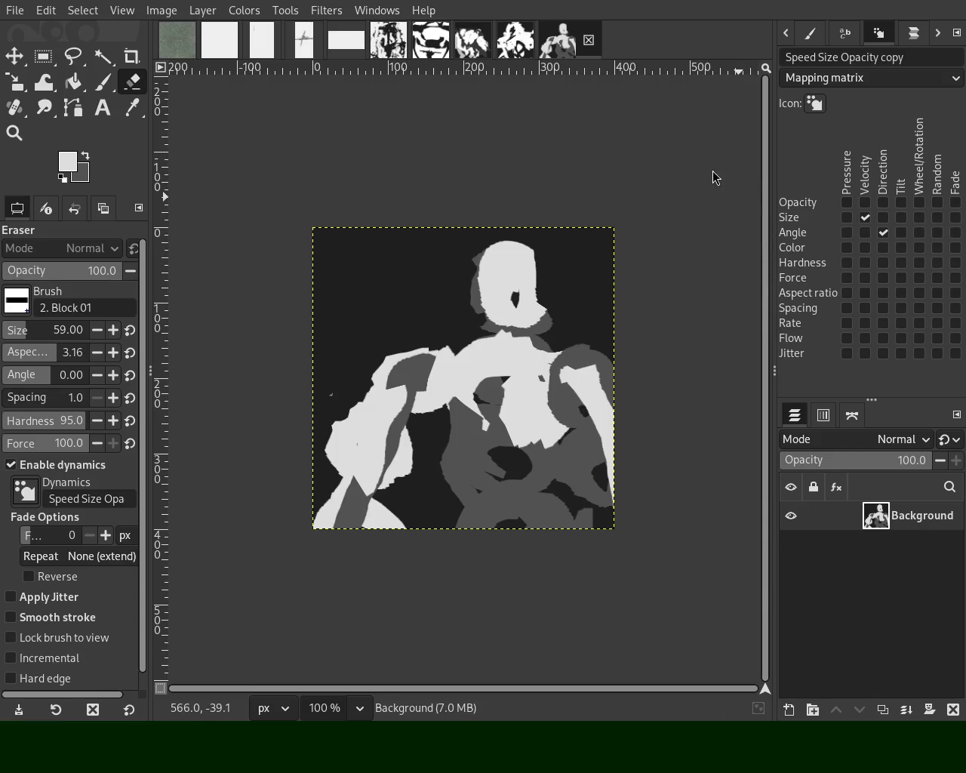
Step: Add a new transparent layer and move it beneath the Background layer
key("shift+ctrl+n")
left_click_drag(886, 560, 887, 515)
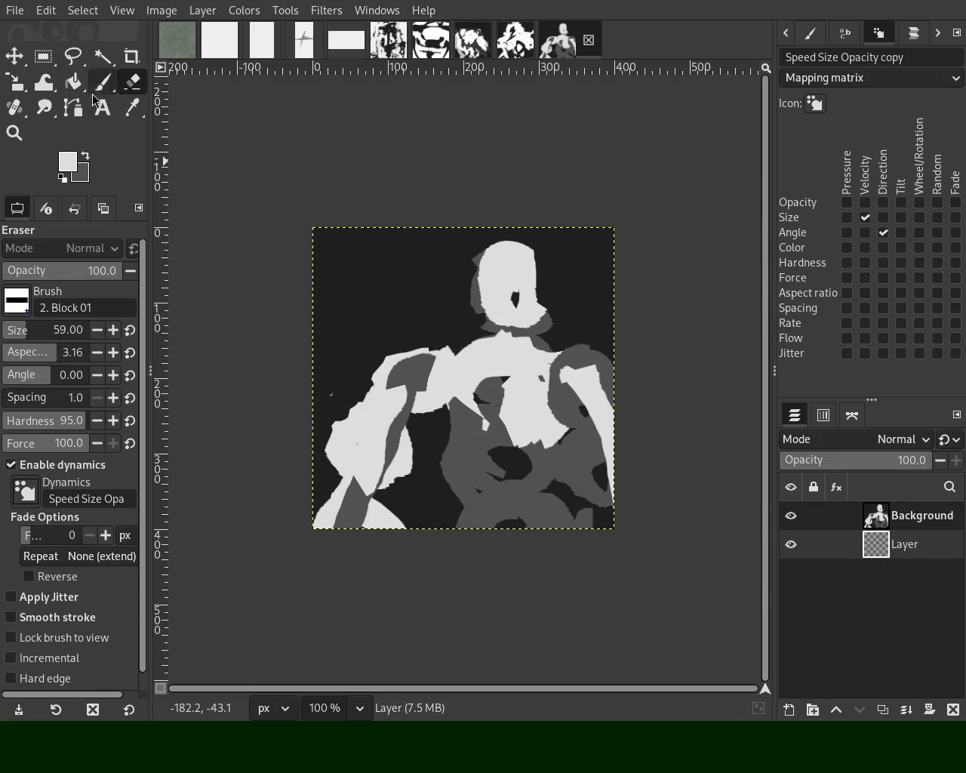
left_click(73, 82)
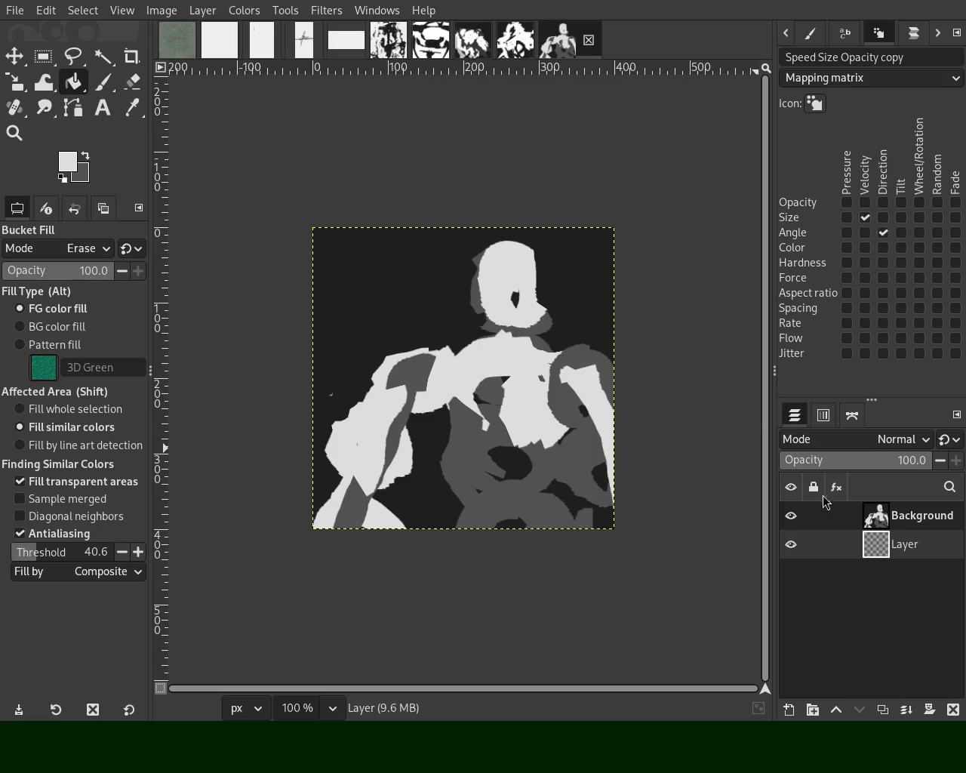
Step: Fill-erase Background's dark areas at threshold 30.2, then delete the Background layer
left_click(905, 515)
left_click(416, 282)
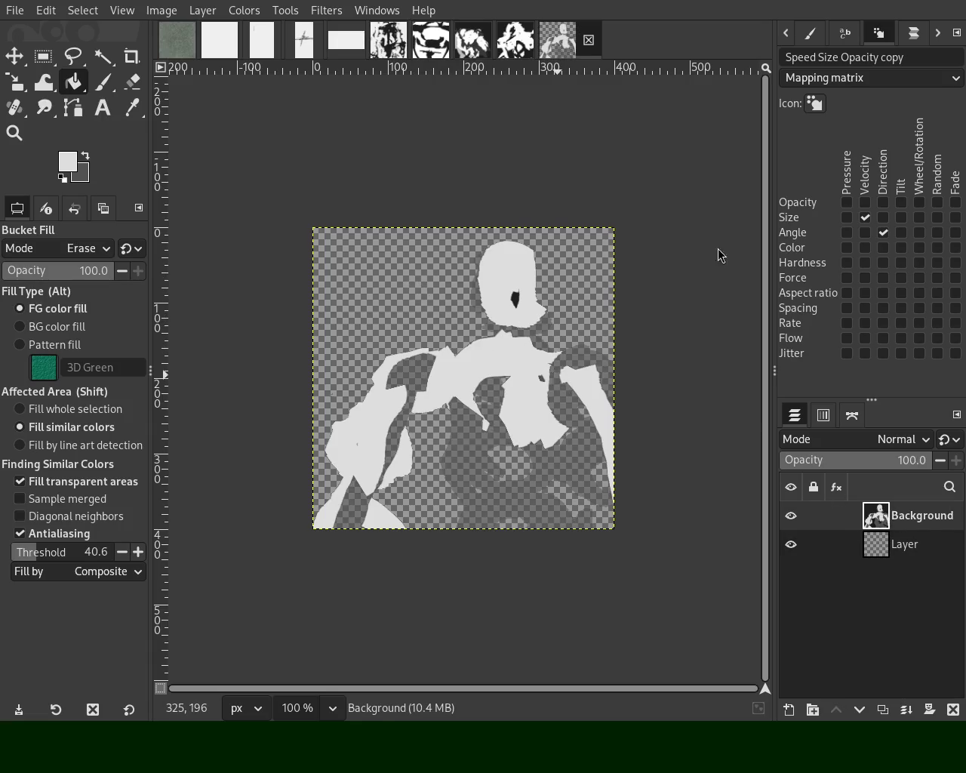
key("ctrl+z")
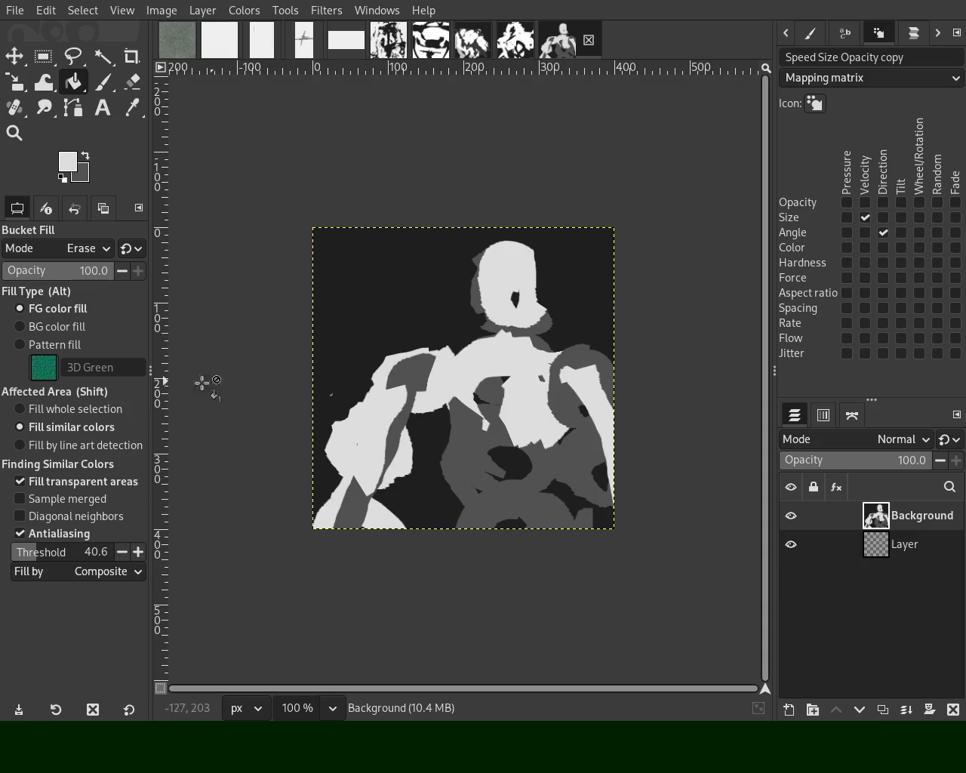
left_click(33, 551)
left_click(335, 319)
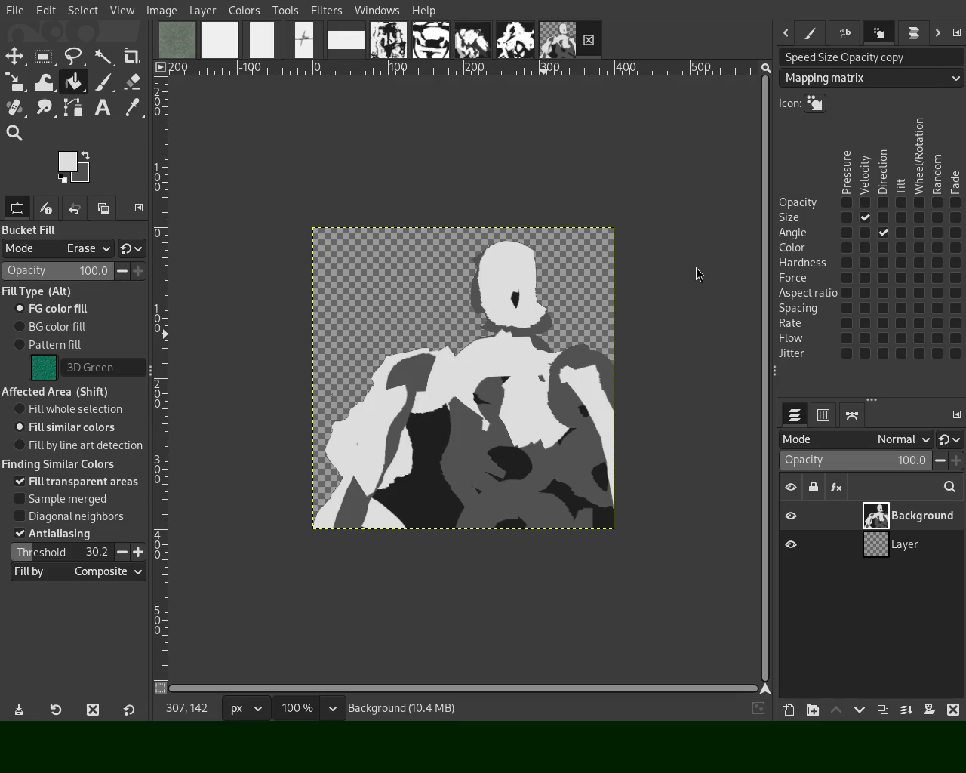
left_click(396, 494)
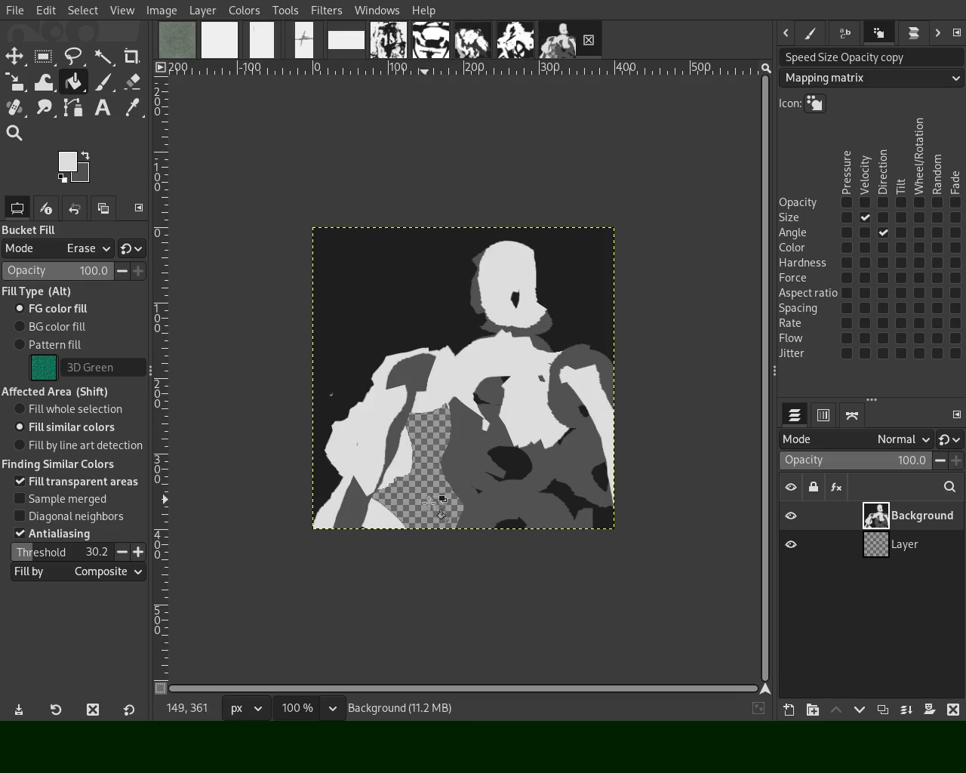
left_click(381, 320)
left_click(953, 710)
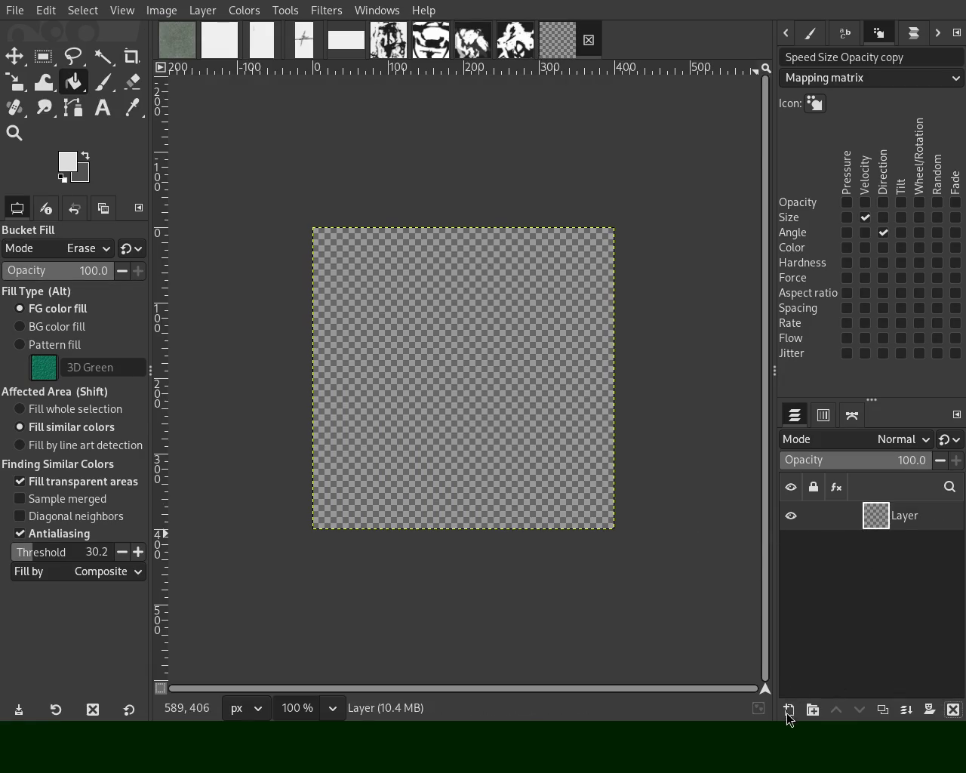
Step: On a new layer, paint dark Block 01 strokes: a diagonal, verticals to the bottom, a loop
key("shift+ctrl+n")
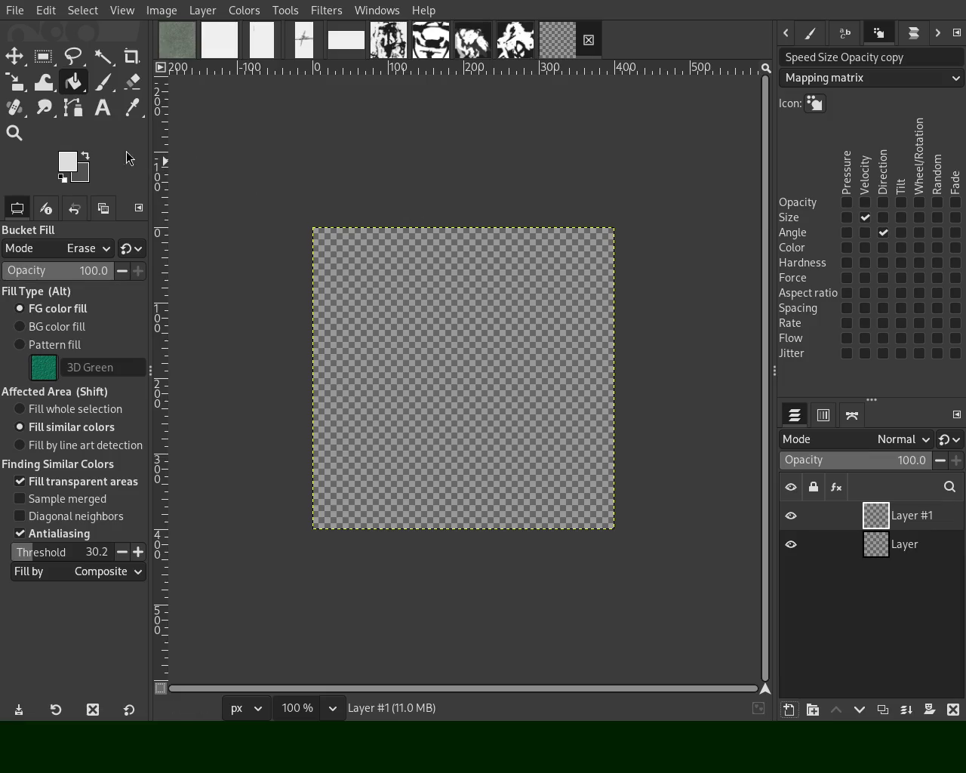
left_click(103, 83)
key("x")
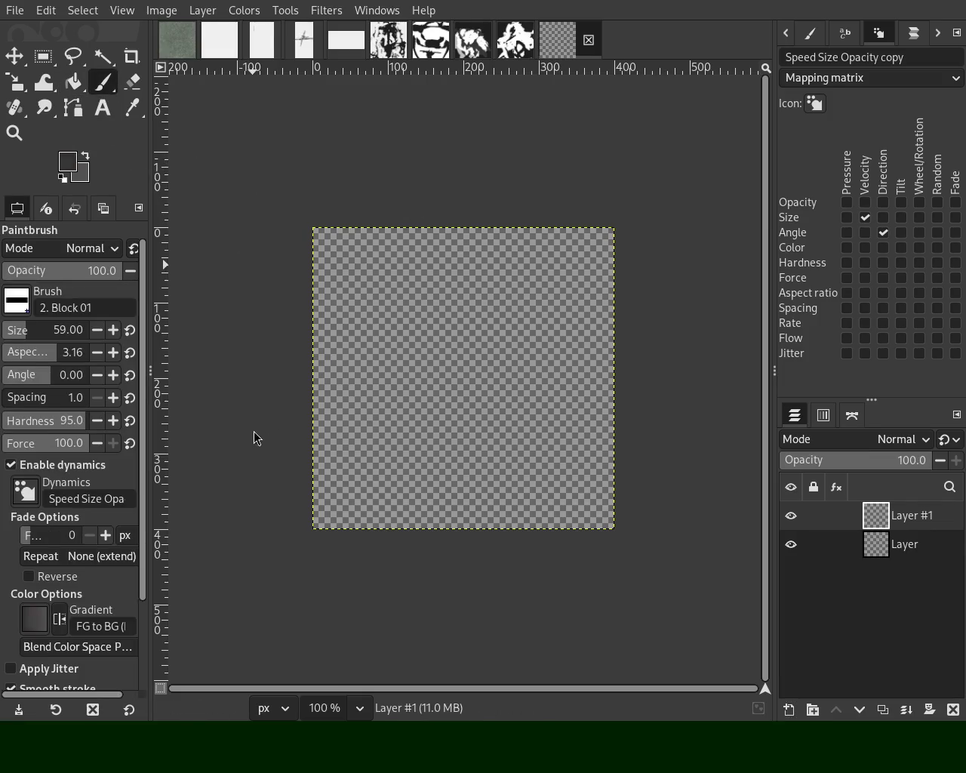
left_click_drag(504, 310, 427, 394)
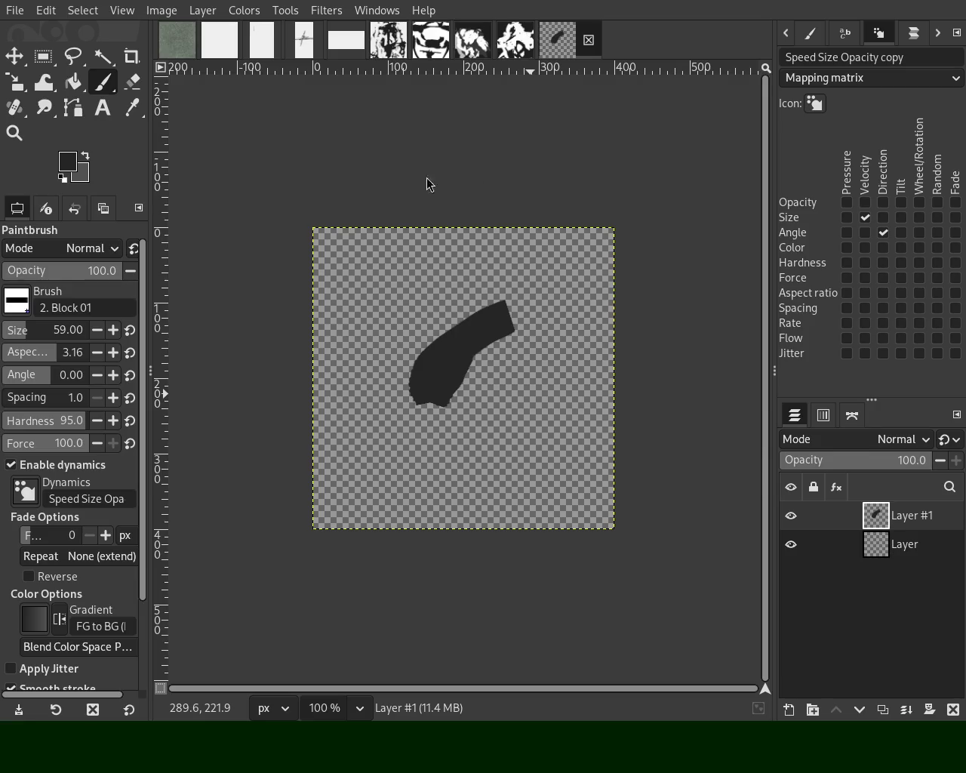
left_click_drag(441, 384, 452, 528)
left_click_drag(483, 397, 517, 528)
mouse_move(476, 446)
left_mouse_down()
mouse_move(529, 372)
mouse_move(487, 455)
left_mouse_up()
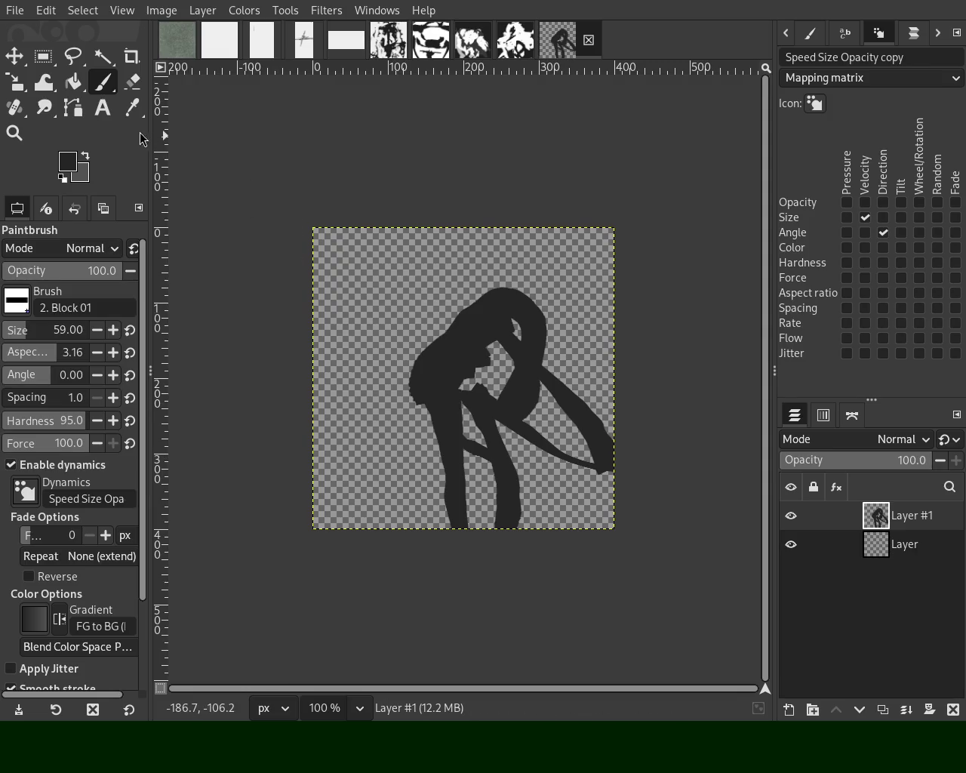
Step: Try erasing part of the shape's left loop, then restore it
left_click(133, 81)
mouse_move(528, 279)
left_mouse_down()
mouse_move(427, 393)
mouse_move(501, 287)
mouse_move(372, 447)
left_mouse_up()
key("ctrl+z")
key("ctrl+z")
key("ctrl+y")
key("ctrl+z")
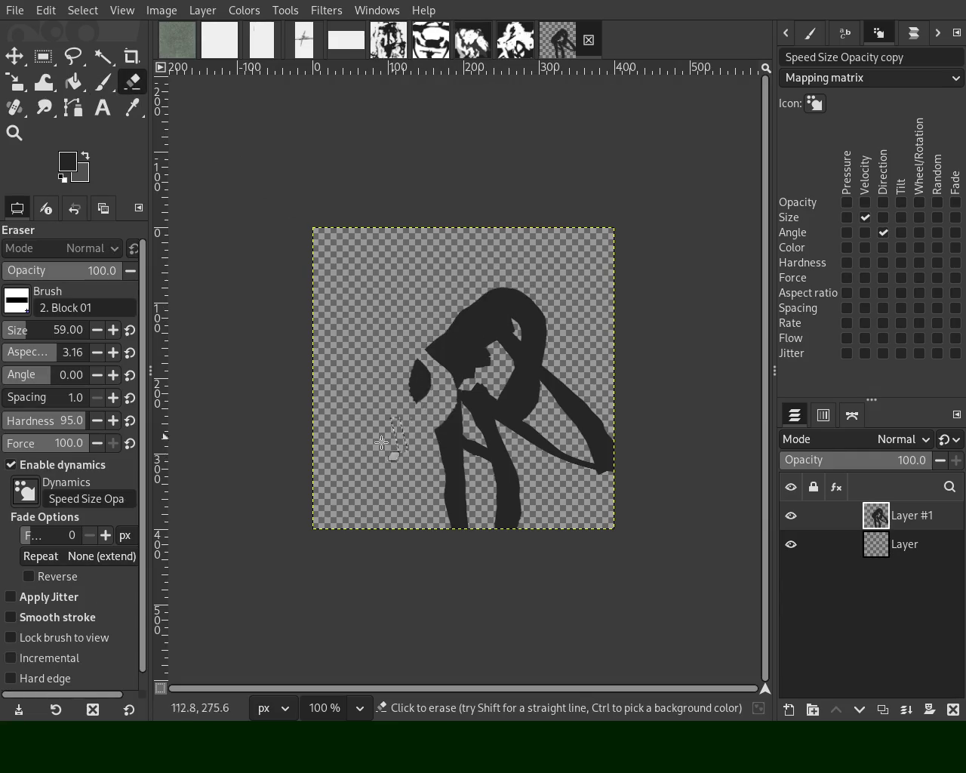
key("ctrl+y")
key("ctrl+z")
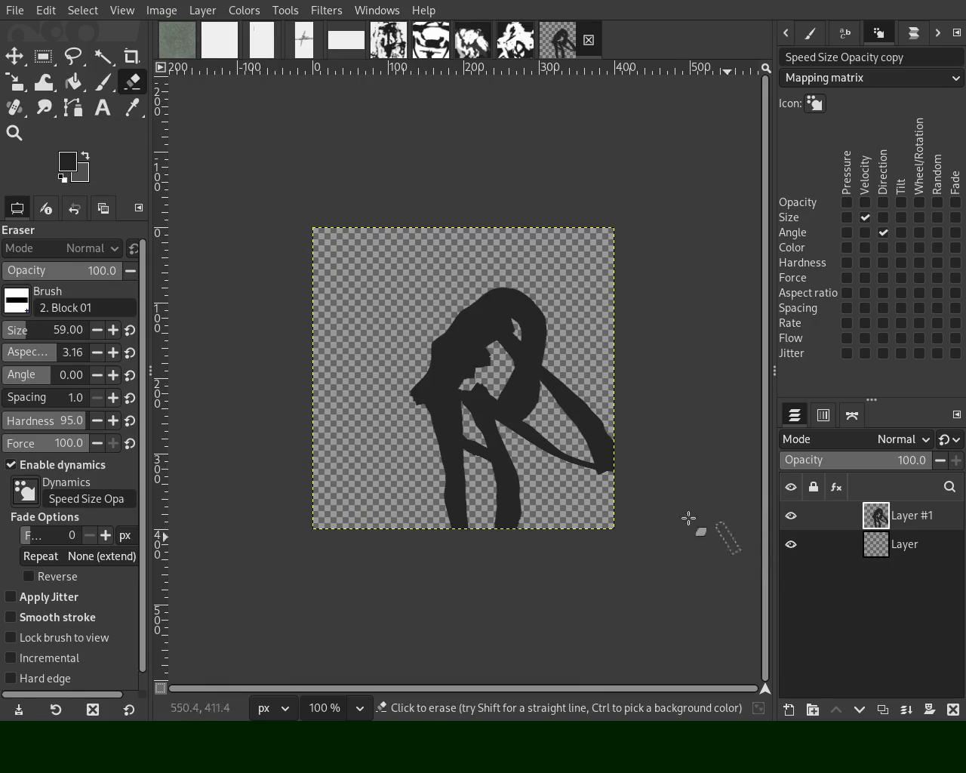
Step: Paint a vertical dark stroke down from the top, discarding a stray stroke to the left
left_click(103, 81)
mouse_move(430, 411)
left_mouse_down()
mouse_move(227, 445)
mouse_move(530, 443)
mouse_move(412, 420)
mouse_move(619, 411)
mouse_move(437, 295)
mouse_move(407, 385)
left_mouse_up()
key("ctrl+z")
mouse_move(483, 381)
left_mouse_down()
mouse_move(487, 336)
mouse_move(449, 496)
left_mouse_up()
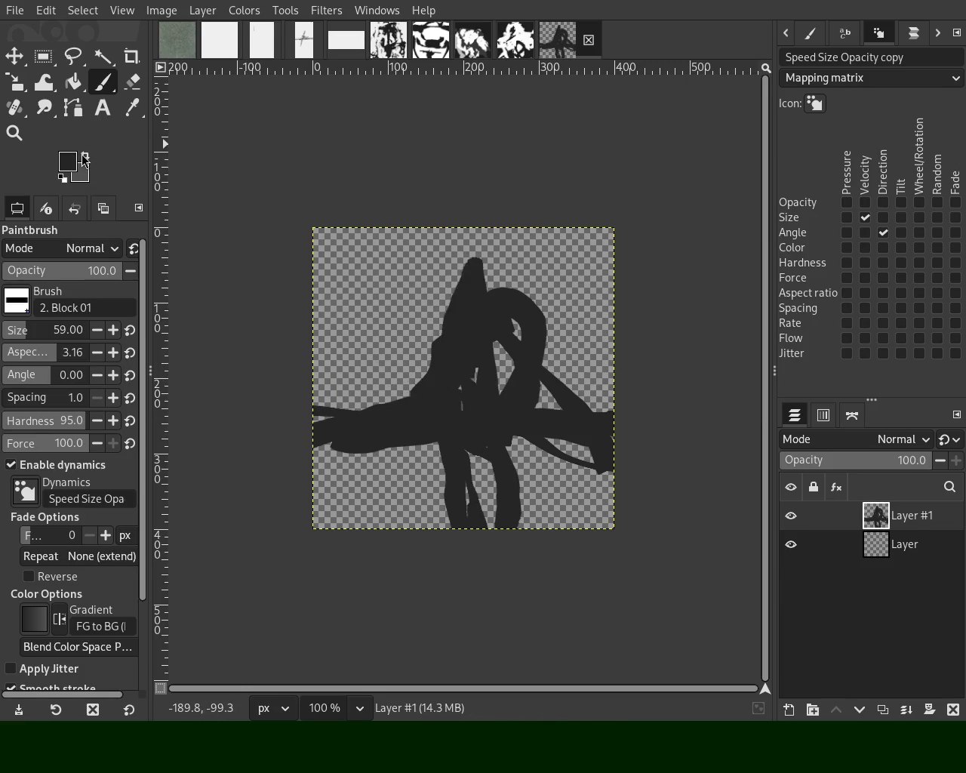
scroll(73, 168, "up", 3)
mouse_move(430, 330)
left_mouse_down()
mouse_move(496, 453)
mouse_move(495, 417)
mouse_move(528, 408)
mouse_move(475, 373)
mouse_move(509, 452)
left_mouse_up()
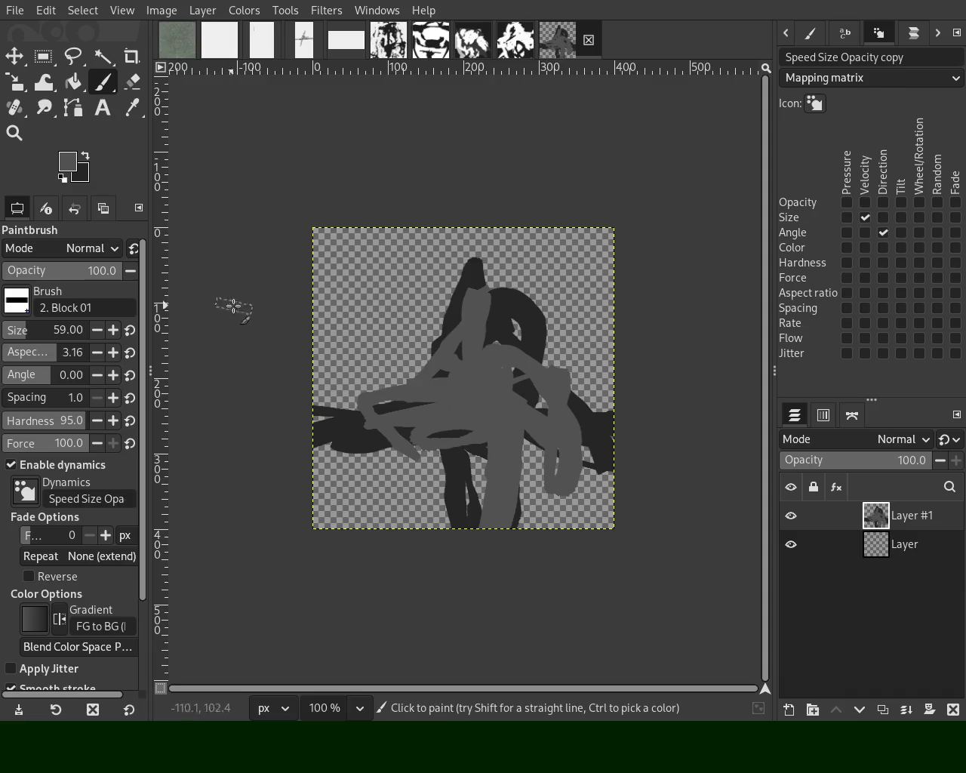
mouse_move(453, 366)
left_mouse_down()
mouse_move(501, 458)
mouse_move(570, 496)
mouse_move(517, 354)
mouse_move(361, 402)
mouse_move(487, 469)
mouse_move(580, 407)
mouse_move(414, 427)
mouse_move(559, 430)
mouse_move(547, 327)
left_mouse_up()
left_click(478, 430, "ctrl")
key("ctrl+z")
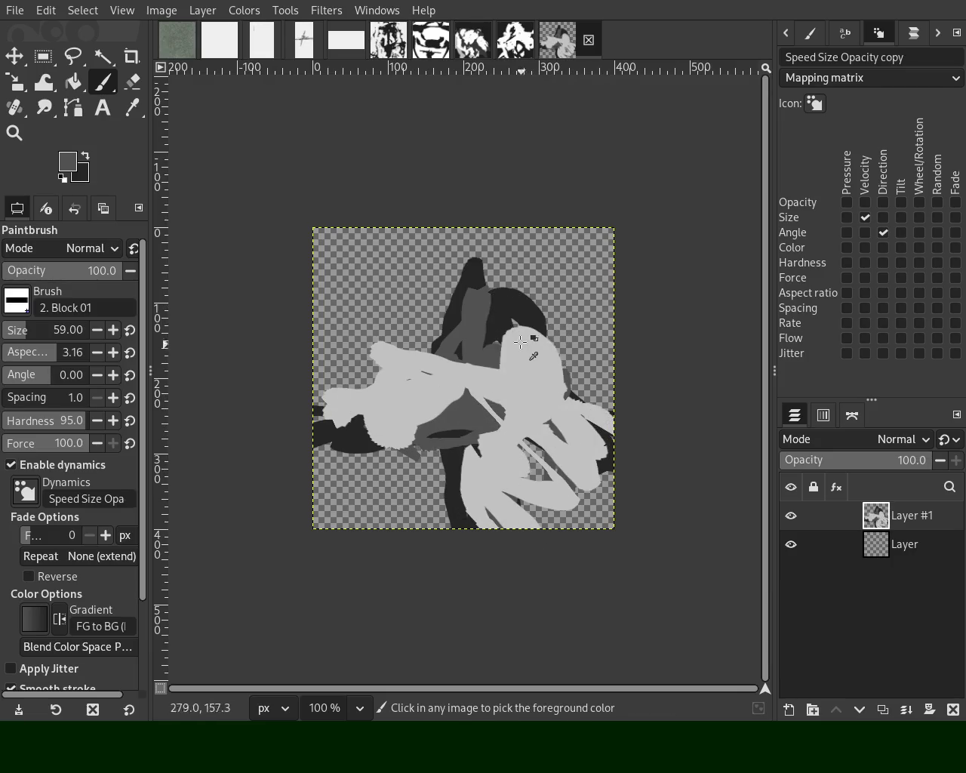
key("ctrl+z")
key("ctrl+z")
key("ctrl+z")
key("ctrl+z")
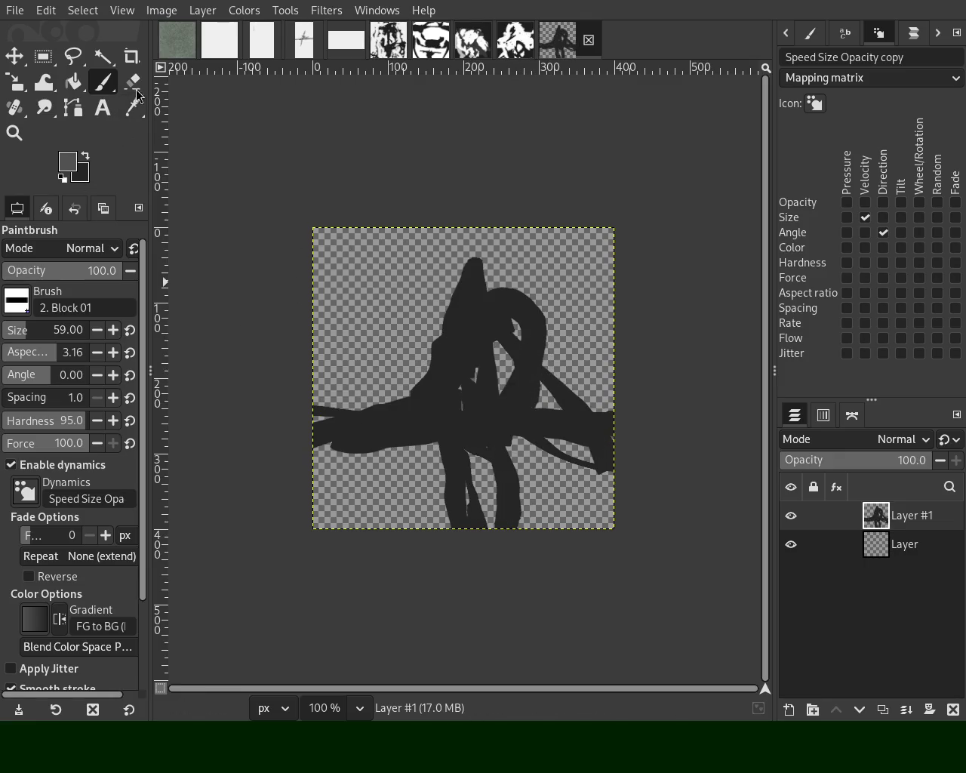
Step: Erase a band and areas on the right and lower sides of the dark shape
left_click(132, 82)
left_click_drag(414, 354, 557, 420)
key("ctrl+z")
mouse_move(424, 361)
left_mouse_down()
mouse_move(579, 432)
mouse_move(559, 417)
mouse_move(280, 394)
left_mouse_up()
mouse_move(419, 399)
left_mouse_down()
mouse_move(365, 435)
mouse_move(326, 430)
mouse_move(539, 406)
mouse_move(577, 357)
left_mouse_up()
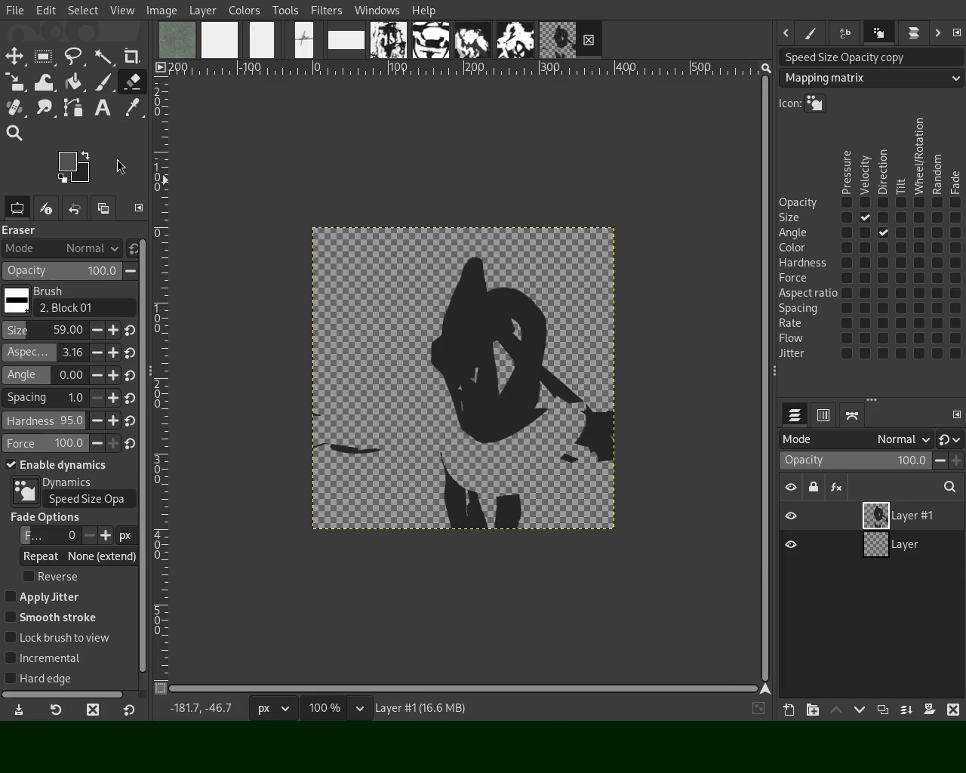
Step: Paint a round mid-grey head patch, discarding a flawed patch below
left_click(103, 81)
left_click_drag(494, 296, 455, 332)
key("ctrl+z")
mouse_move(517, 328)
left_mouse_down()
mouse_move(502, 344)
mouse_move(511, 310)
left_mouse_up()
mouse_move(485, 361)
left_mouse_down()
mouse_move(506, 362)
mouse_move(474, 483)
mouse_move(490, 519)
mouse_move(470, 528)
left_mouse_up()
key("ctrl+z")
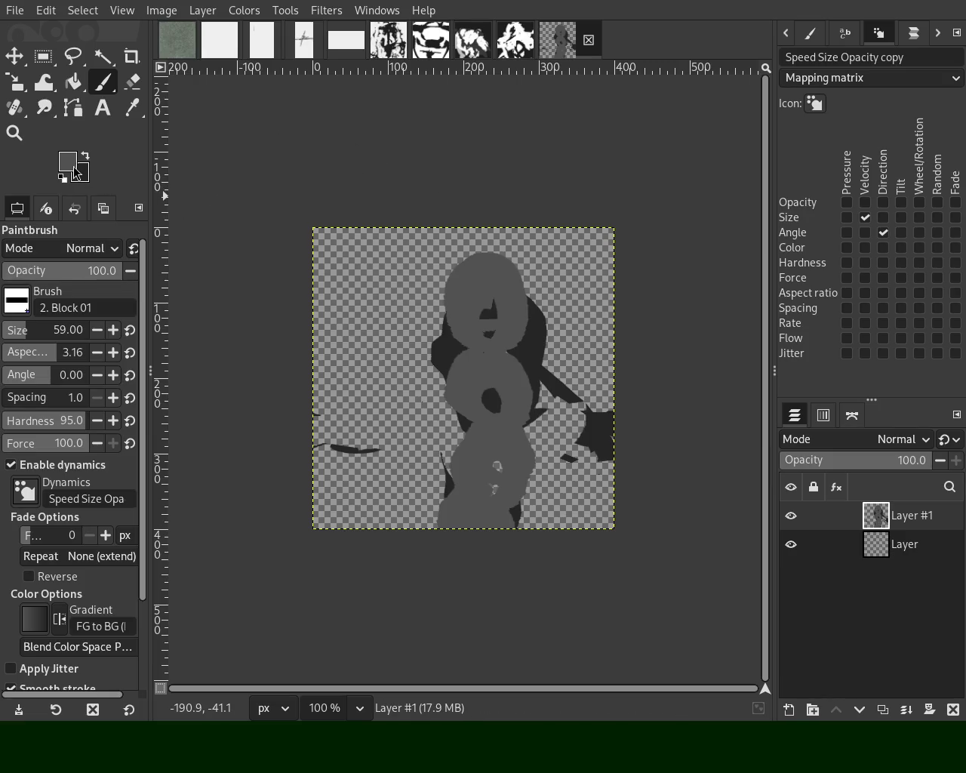
Step: Pick light grey and paint arms on both sides and a curved stroke on the lower body
left_click(323, 332, "ctrl")
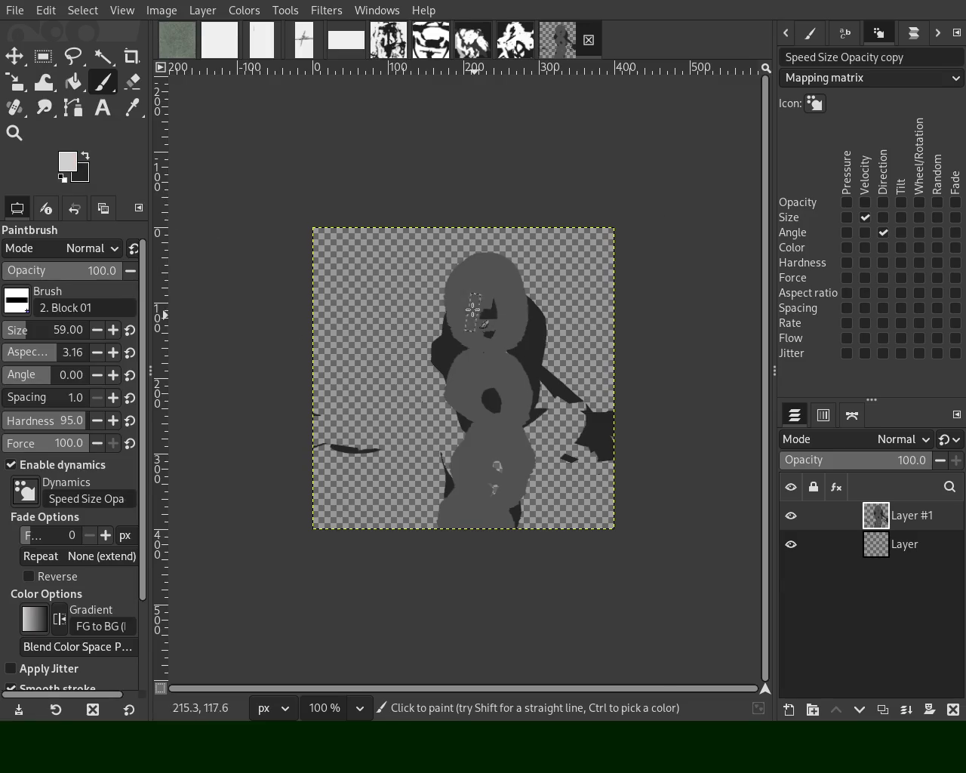
left_click_drag(472, 309, 489, 299)
key("ctrl+z")
mouse_move(469, 253)
left_mouse_down()
mouse_move(492, 302)
mouse_move(496, 436)
mouse_move(488, 375)
mouse_move(445, 373)
mouse_move(568, 352)
left_mouse_up()
key("ctrl+z")
key("ctrl+z")
key("ctrl+z")
key("ctrl+z")
mouse_move(500, 387)
left_mouse_down()
mouse_move(452, 377)
mouse_move(442, 393)
mouse_move(459, 387)
left_mouse_up()
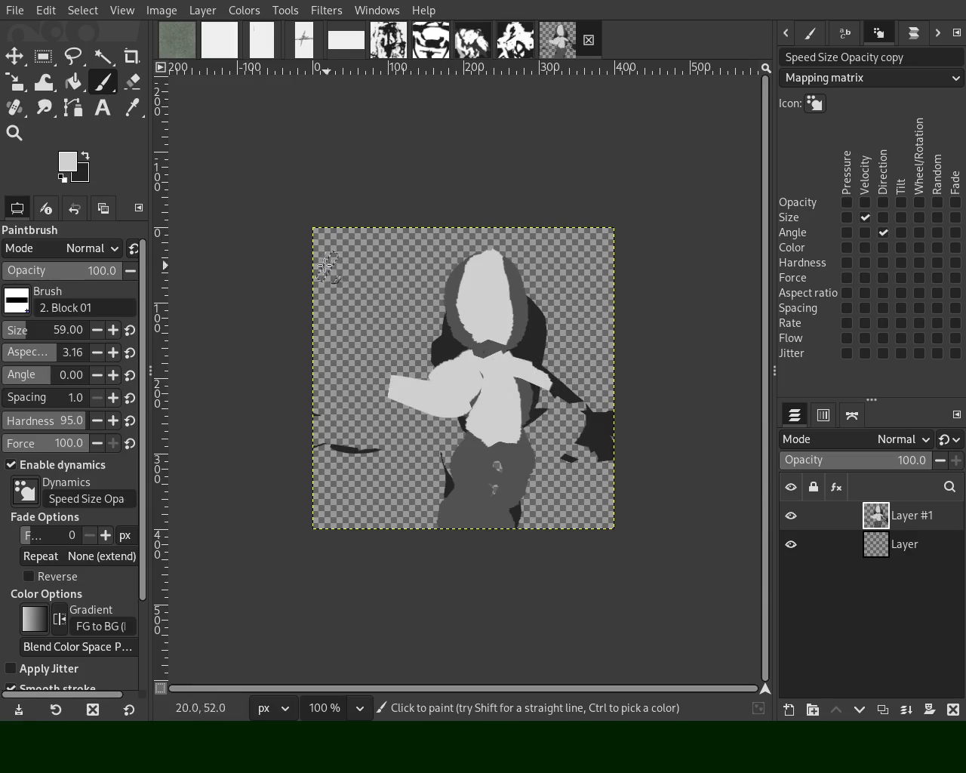
mouse_move(469, 439)
left_mouse_down()
mouse_move(491, 490)
mouse_move(535, 502)
mouse_move(522, 492)
left_mouse_up()
key("ctrl+z")
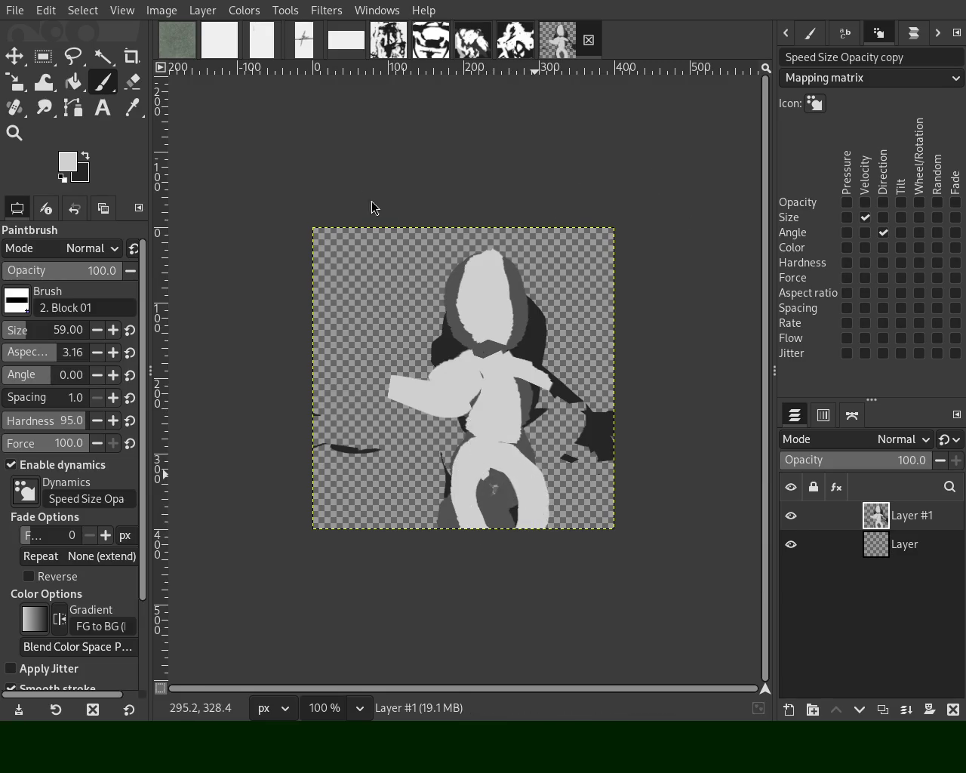
key("ctrl+z")
mouse_move(500, 453)
left_mouse_down()
mouse_move(502, 513)
mouse_move(519, 492)
left_mouse_up()
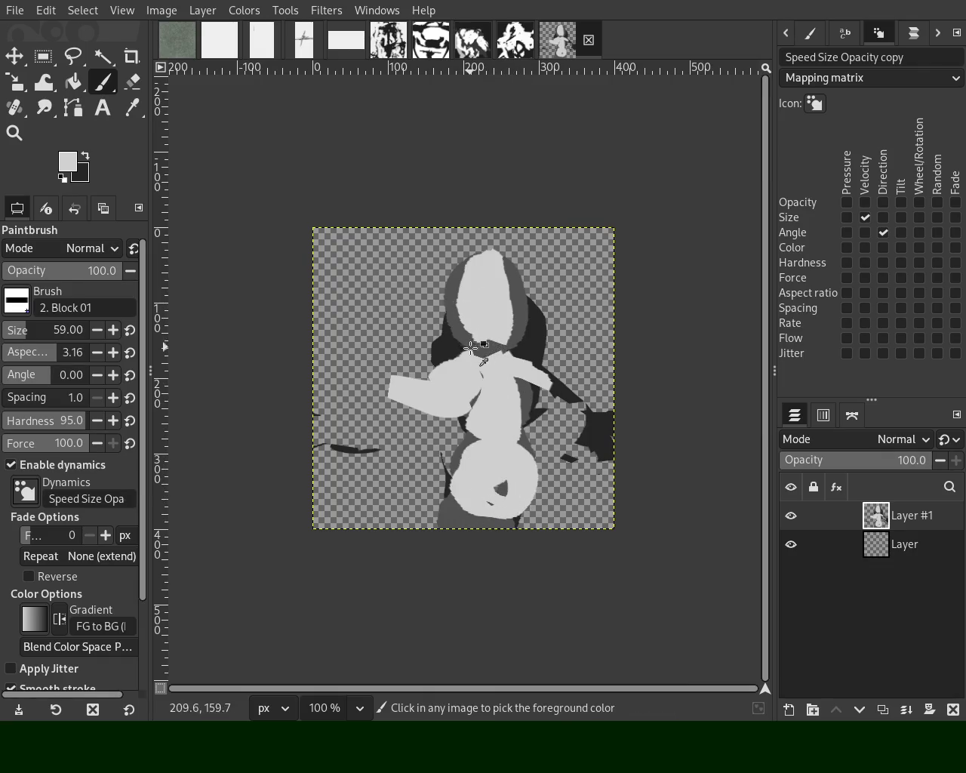
Step: Shade the upper head with dark grey and near-black picked from the image
left_click(516, 290, "ctrl")
mouse_move(487, 301)
left_mouse_down()
mouse_move(489, 257)
mouse_move(472, 317)
left_mouse_up()
left_click(522, 332, "ctrl")
left_click_drag(523, 285, 497, 338)
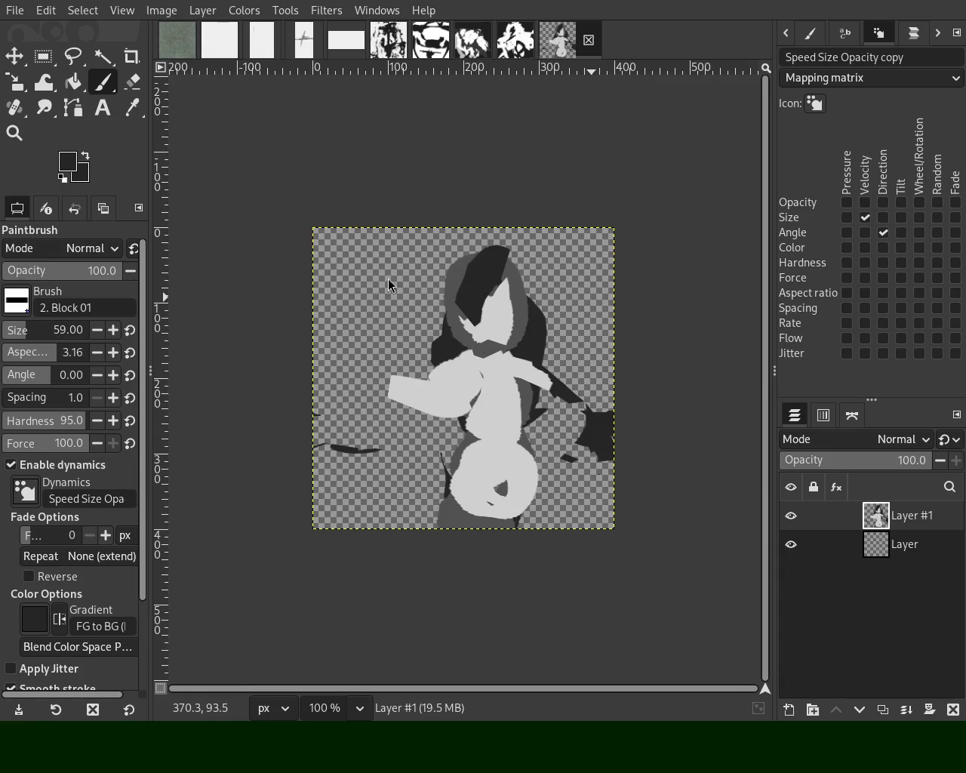
left_click(492, 353, "ctrl")
Step: Try a light stroke near the face, comparing with and without it before removing it
left_click_drag(485, 305, 510, 337)
key("ctrl+z")
key("ctrl+y")
key("ctrl+z")
key("ctrl+y")
key("ctrl+z")
key("ctrl+y")
key("ctrl+z")
key("ctrl+y")
key("ctrl+z")
key("ctrl+y")
key("ctrl+z")
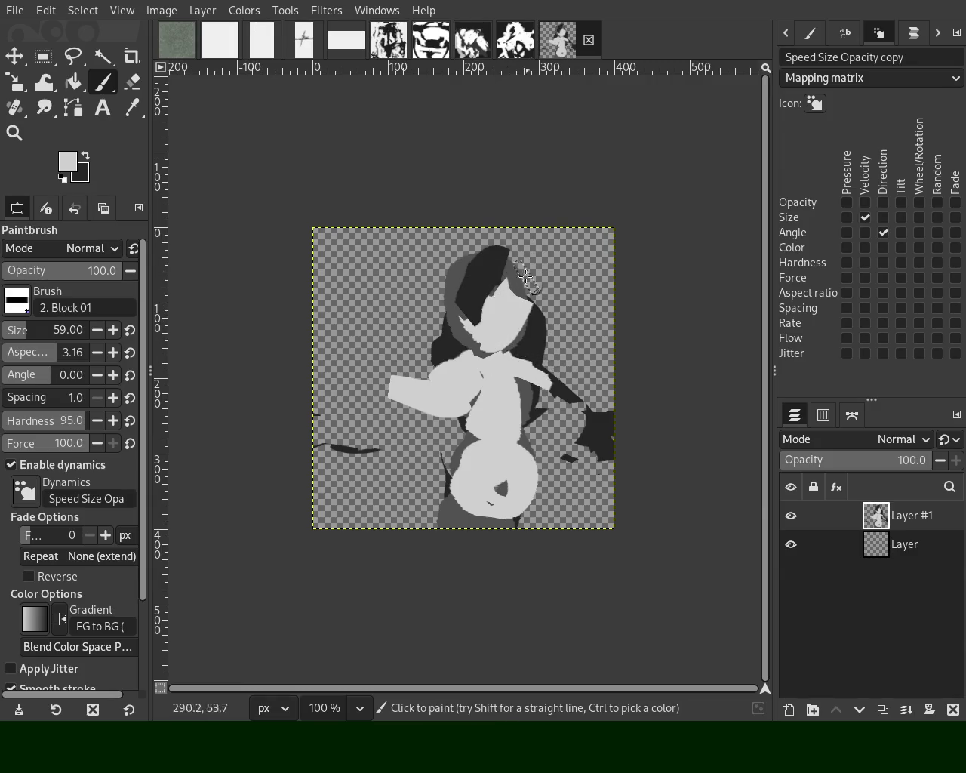
Step: Paint light grey down from the left shoulder, discarding the right-arm and upper-arm strokes
mouse_move(421, 407)
left_mouse_down()
mouse_move(391, 427)
mouse_move(358, 523)
left_mouse_up()
mouse_move(501, 394)
left_mouse_down()
mouse_move(553, 430)
mouse_move(566, 531)
mouse_move(556, 457)
left_mouse_up()
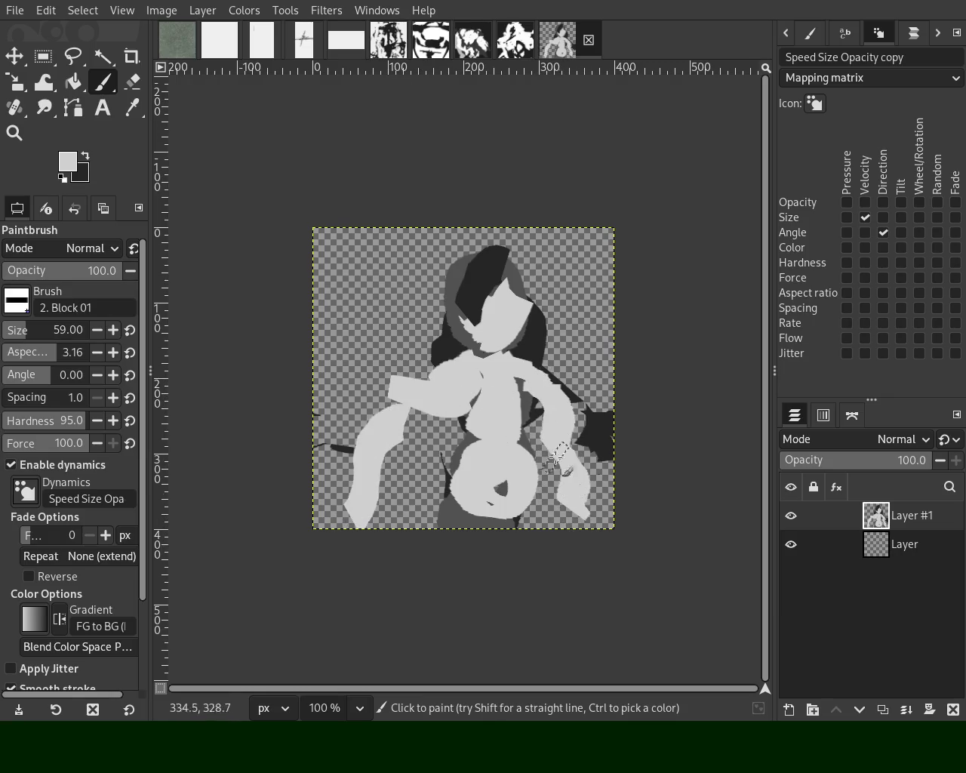
key("ctrl+z")
mouse_move(465, 440)
left_mouse_down()
mouse_move(405, 445)
mouse_move(397, 427)
mouse_move(425, 417)
mouse_move(381, 405)
mouse_move(406, 413)
mouse_move(405, 383)
mouse_move(460, 372)
mouse_move(391, 429)
mouse_move(384, 457)
mouse_move(407, 498)
left_mouse_up()
key("ctrl+z")
Step: Add dark hair-tone paint over the right shoulder, then cover the right-edge dark blob light grey
left_click(440, 347, "ctrl")
key("ctrl+z")
key("ctrl+z")
key("ctrl+z")
key("ctrl+z")
key("ctrl+z")
mouse_move(537, 363)
left_mouse_down()
mouse_move(593, 453)
mouse_move(609, 429)
left_mouse_up()
key("ctrl+z")
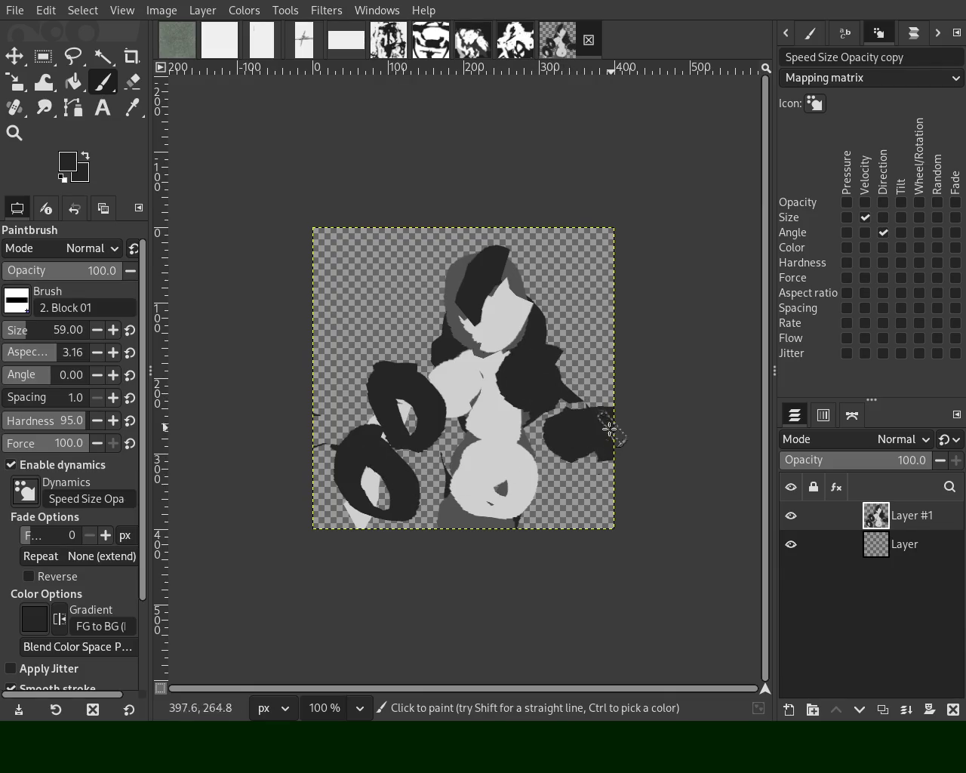
left_click(491, 419, "ctrl")
left_click_drag(525, 404, 594, 411)
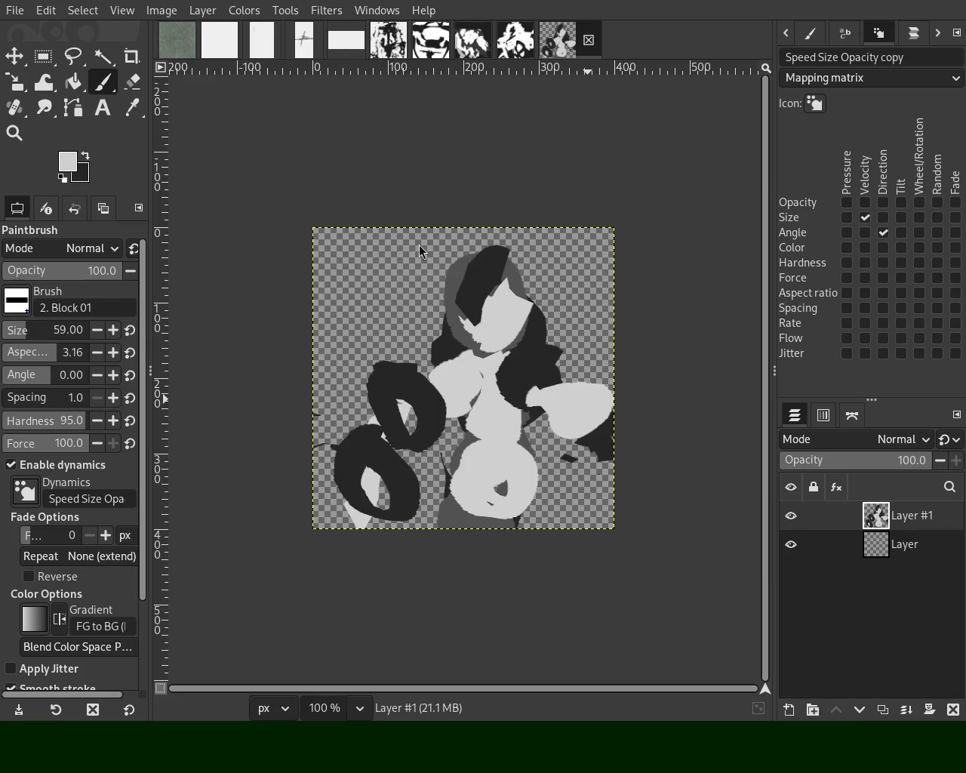
Step: Paint a darker grey curve near the right edge and fill it into a blob
key("ctrl")
left_click(464, 267, "ctrl")
left_click_drag(600, 441, 596, 528)
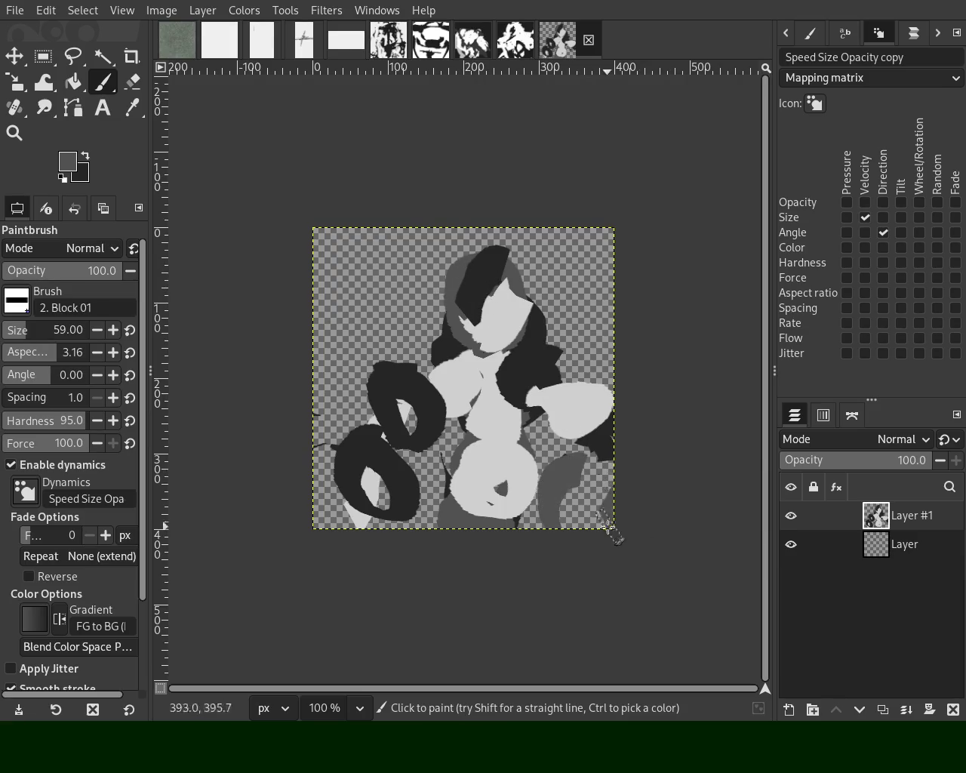
left_click_drag(587, 468, 585, 477)
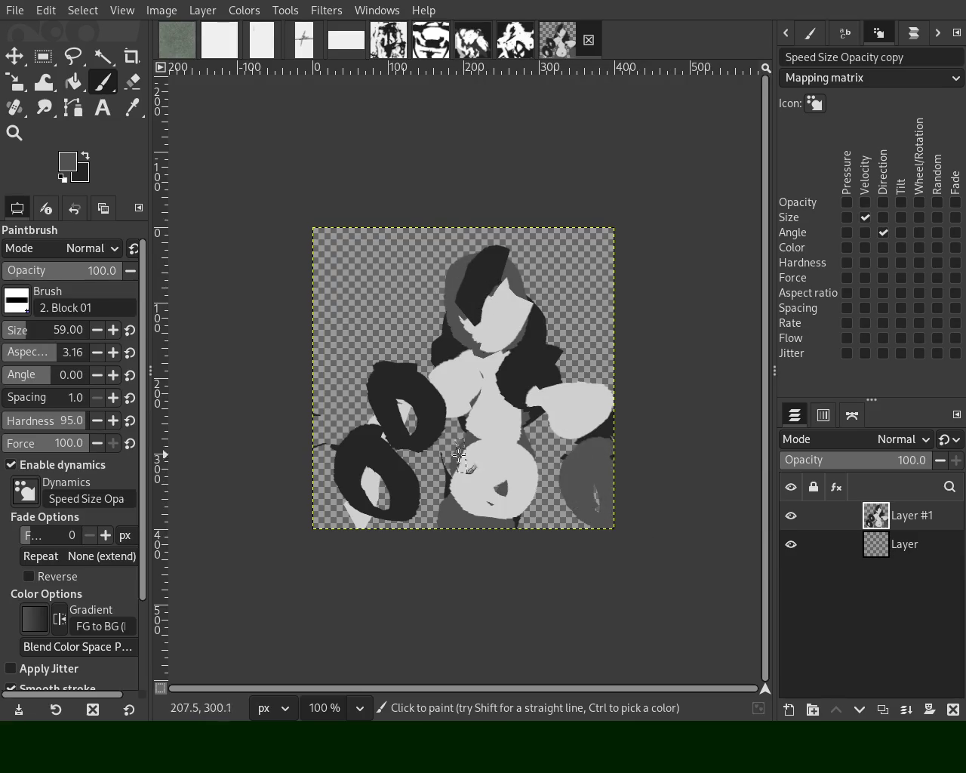
Step: Fill the inside of the left dark loop with light grey
left_click(448, 387, "ctrl")
mouse_move(403, 378)
left_mouse_down()
mouse_move(419, 419)
mouse_move(379, 483)
mouse_move(355, 472)
mouse_move(367, 473)
left_mouse_up()
mouse_move(611, 466)
left_mouse_down()
mouse_move(614, 479)
mouse_move(556, 494)
mouse_move(621, 503)
mouse_move(632, 523)
mouse_move(623, 504)
left_mouse_up()
key("ctrl+z")
key("ctrl+z")
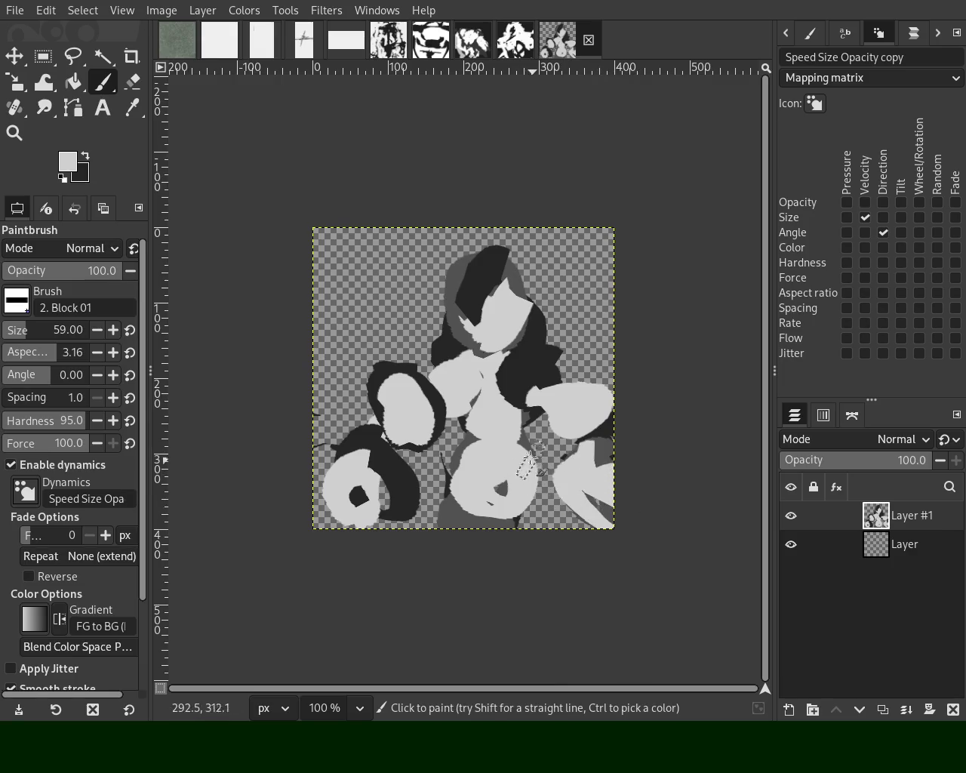
Step: Paint the lower middle in light grey, discarding a dark stroke there
left_click(525, 358, "ctrl")
left_click_drag(482, 449, 468, 539)
key("ctrl+z")
left_click(473, 482, "ctrl")
mouse_move(473, 483)
left_mouse_down()
mouse_move(500, 511)
mouse_move(481, 442)
left_mouse_up()
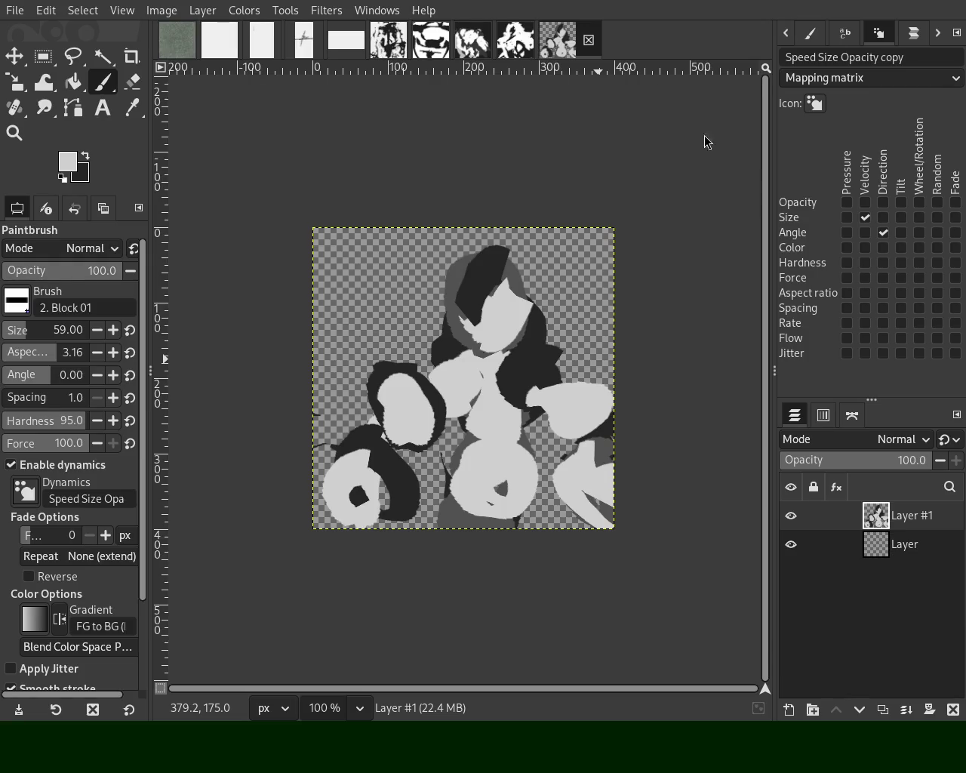
Step: Add dark blocks along the canvas bottom and inside the left light oval, softening with light grey
key("ctrl")
left_click(518, 356, "ctrl")
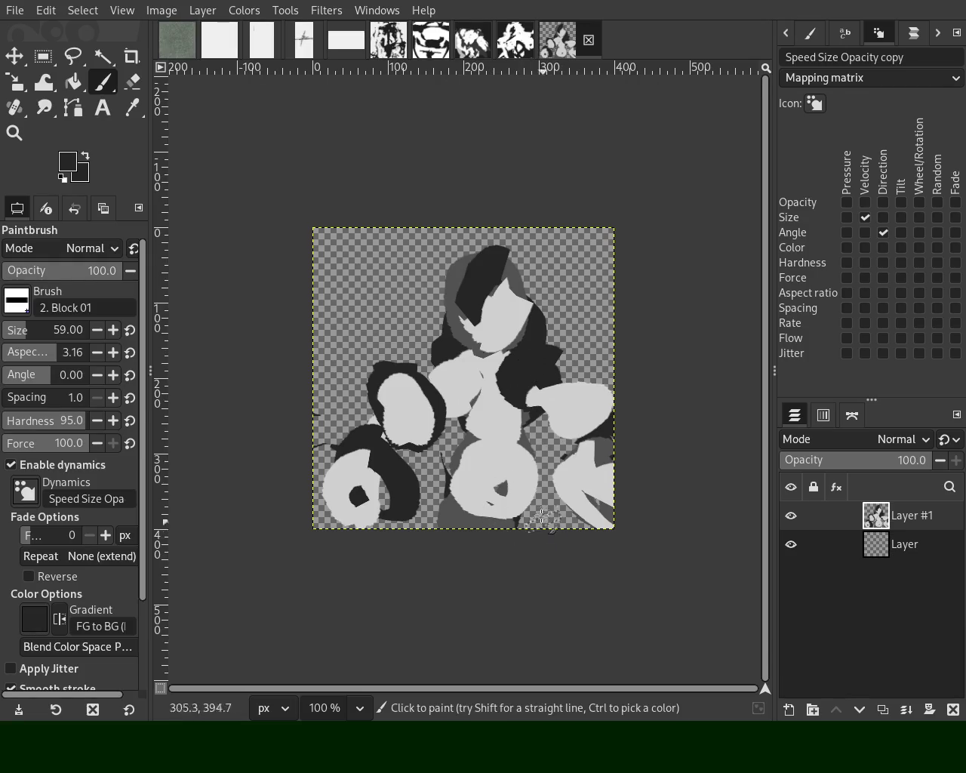
left_click_drag(483, 507, 453, 510)
left_click_drag(485, 512, 455, 527)
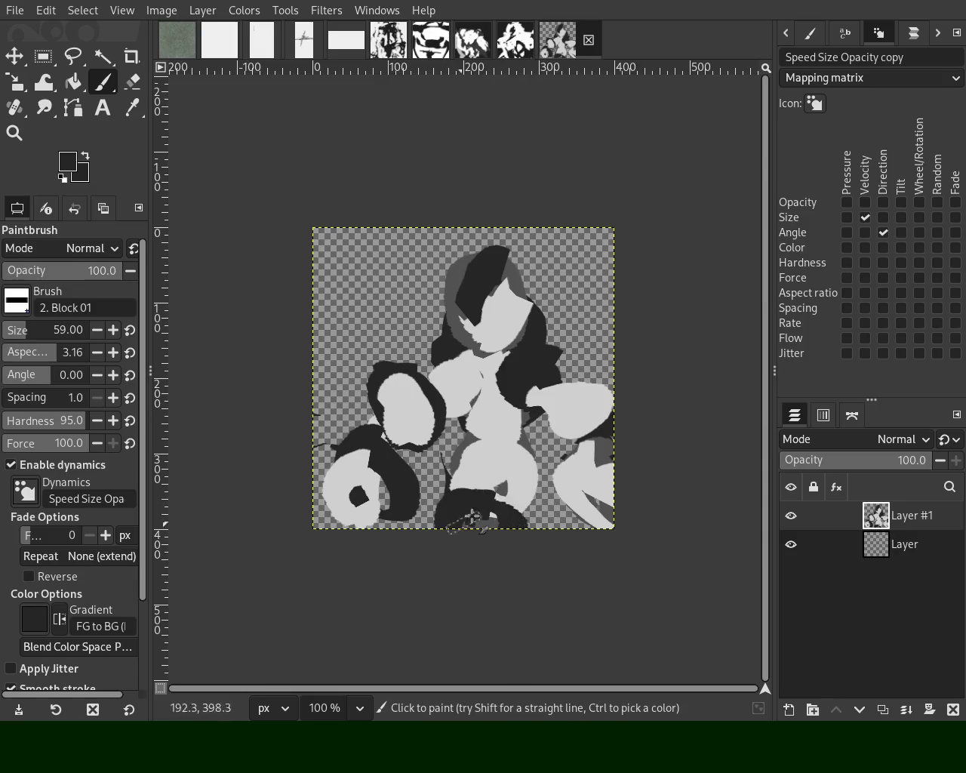
left_click(498, 423, "ctrl")
mouse_move(498, 423)
left_mouse_down()
mouse_move(490, 454)
mouse_move(517, 459)
mouse_move(471, 443)
mouse_move(483, 409)
mouse_move(460, 486)
mouse_move(485, 431)
left_mouse_up()
left_click(411, 374, "ctrl")
mouse_move(412, 378)
left_mouse_down()
mouse_move(400, 392)
mouse_move(364, 371)
left_mouse_up()
left_click(133, 81)
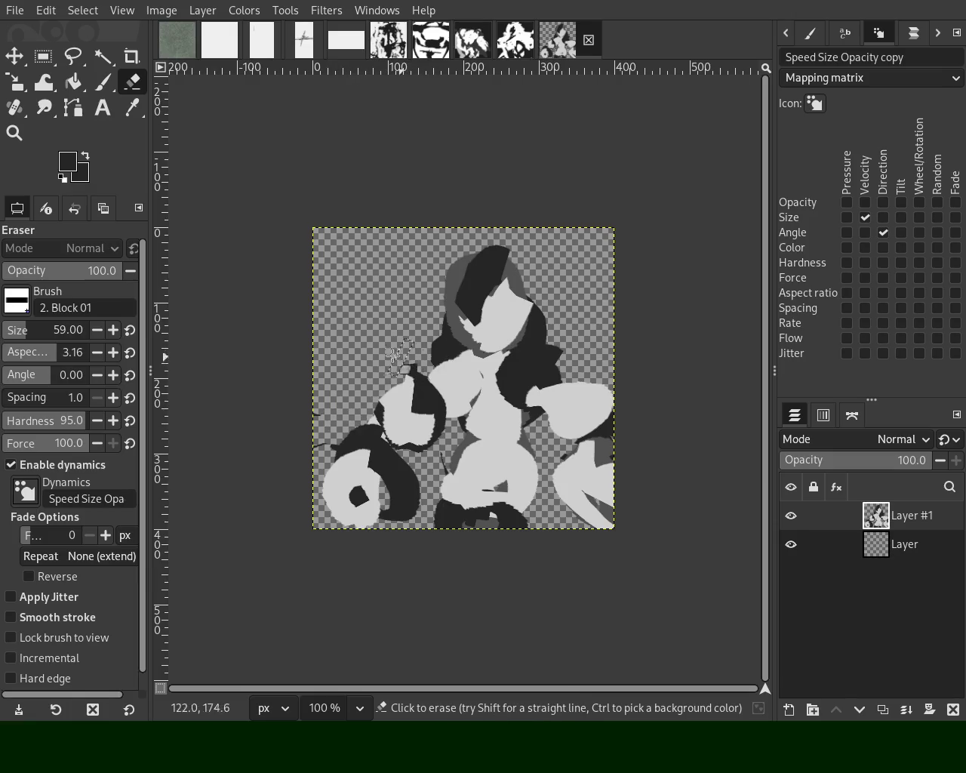
Step: Erase dark areas by the left oval and right of the face, plus part of the right light shape
mouse_move(400, 490)
left_mouse_down()
mouse_move(409, 461)
mouse_move(401, 495)
left_mouse_up()
left_click_drag(550, 432, 561, 533)
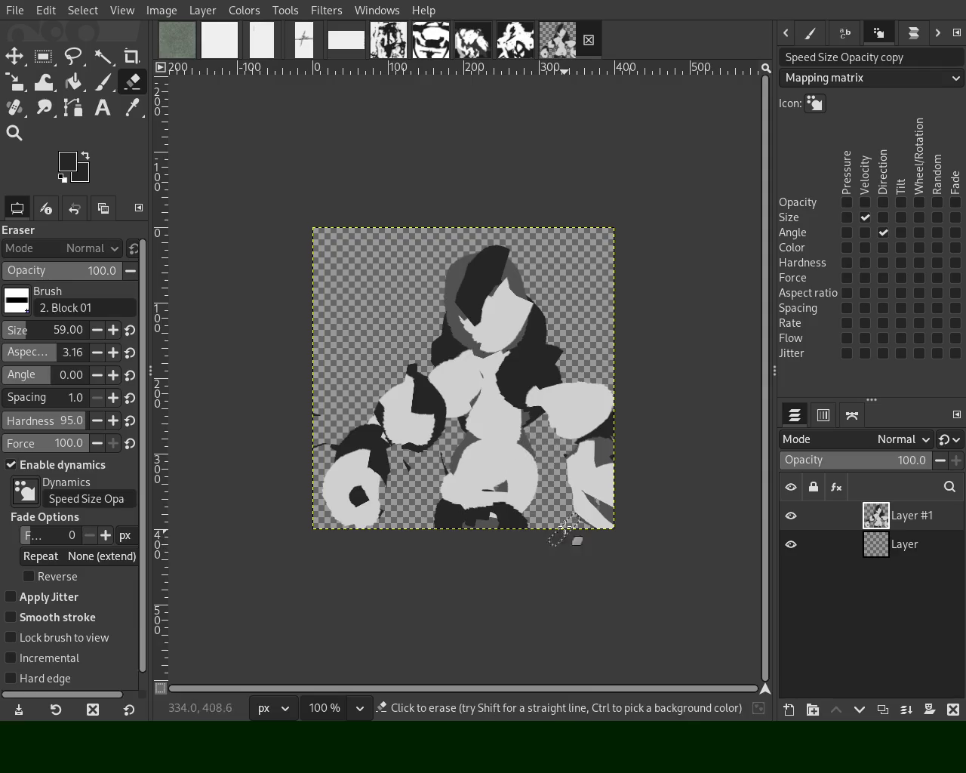
left_click_drag(571, 345, 626, 442)
left_click_drag(458, 330, 376, 353)
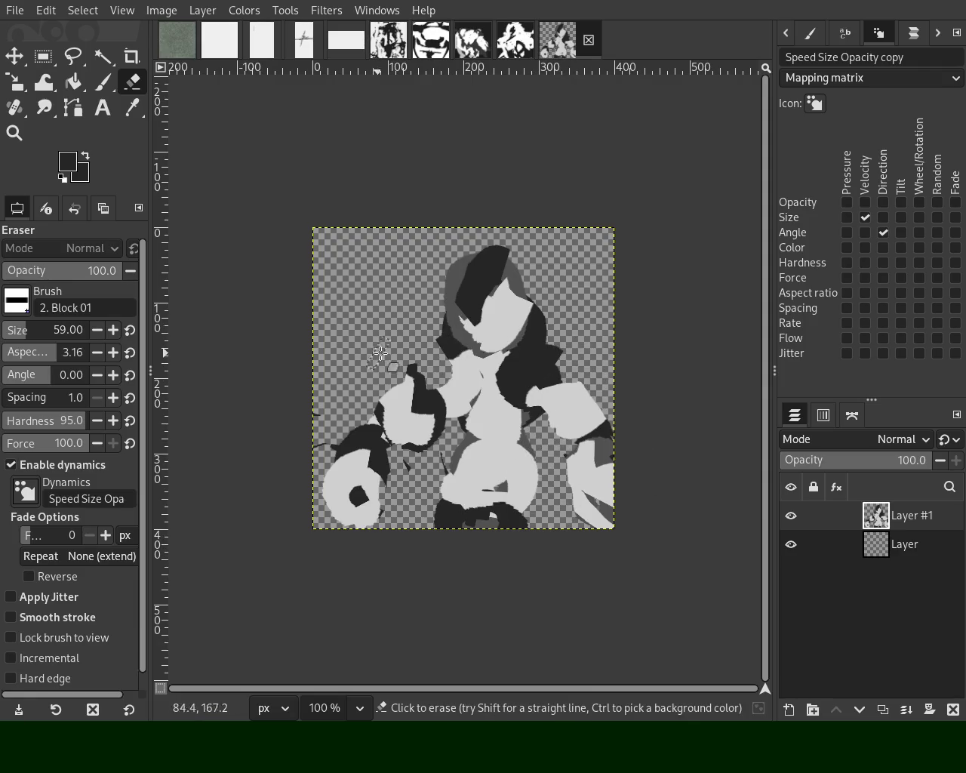
left_click_drag(529, 307, 571, 376)
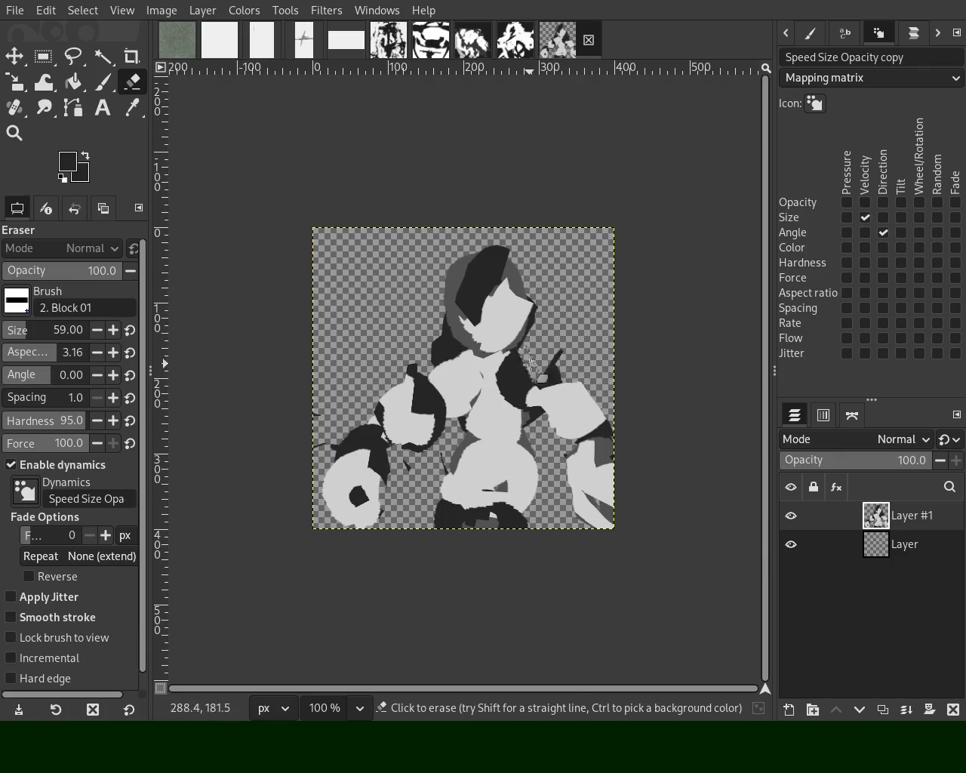
key("ctrl+z")
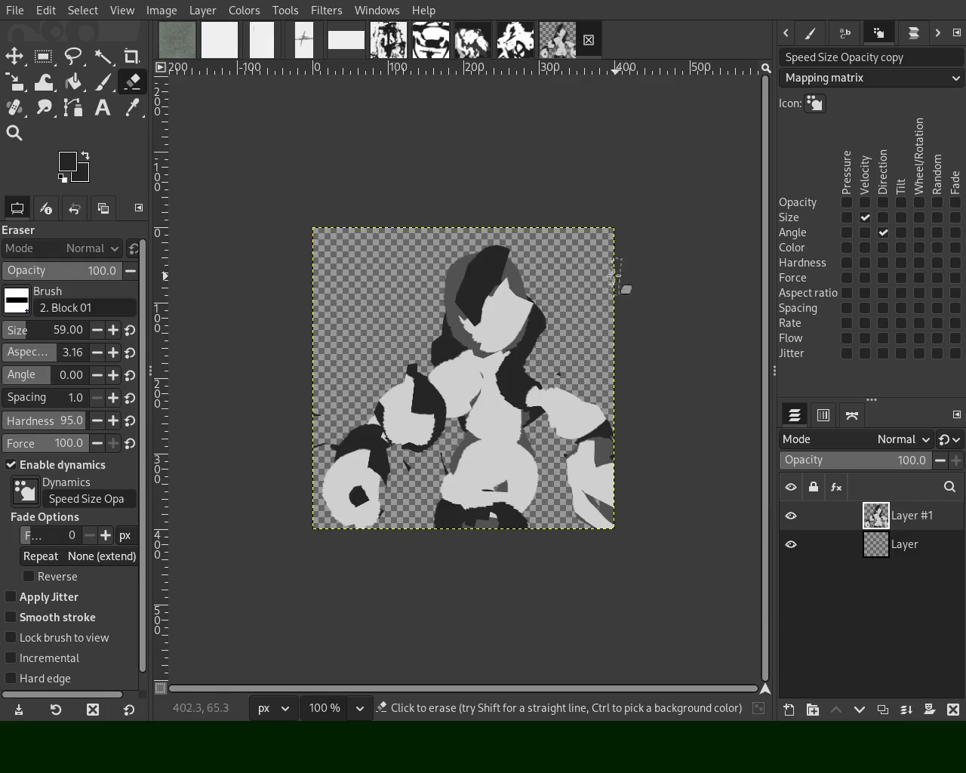
Step: Erase the dark top of the figure and repaint the top blob in light grey
left_click_drag(524, 252, 445, 256)
left_click(104, 82)
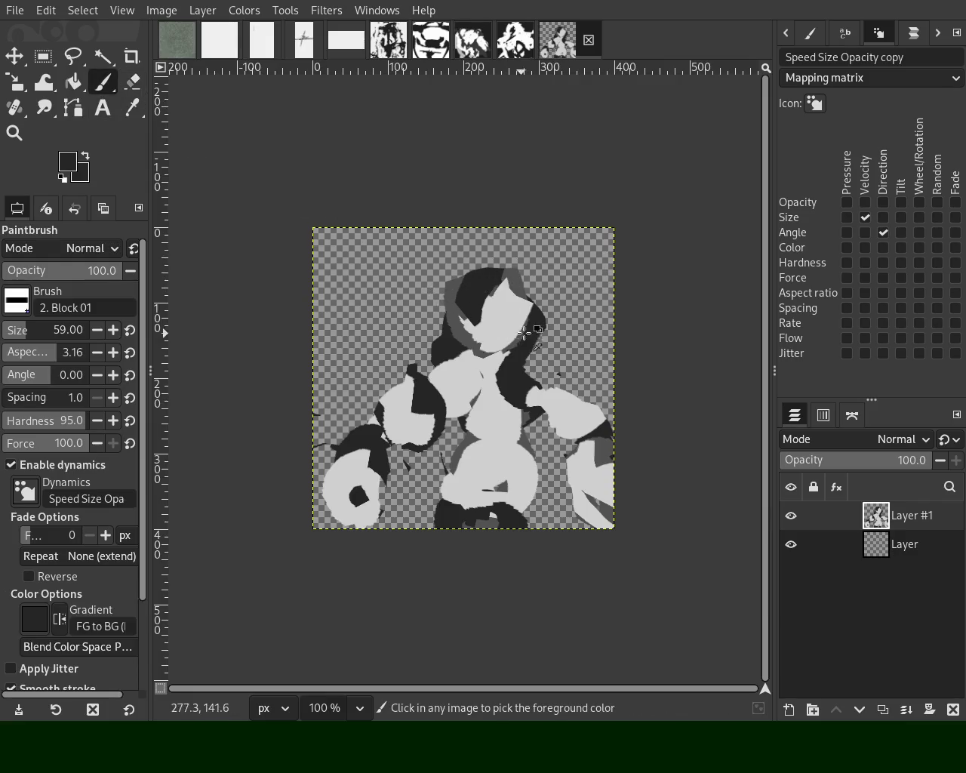
left_click(532, 349, "ctrl")
left_click_drag(528, 340, 535, 365)
key("ctrl+z")
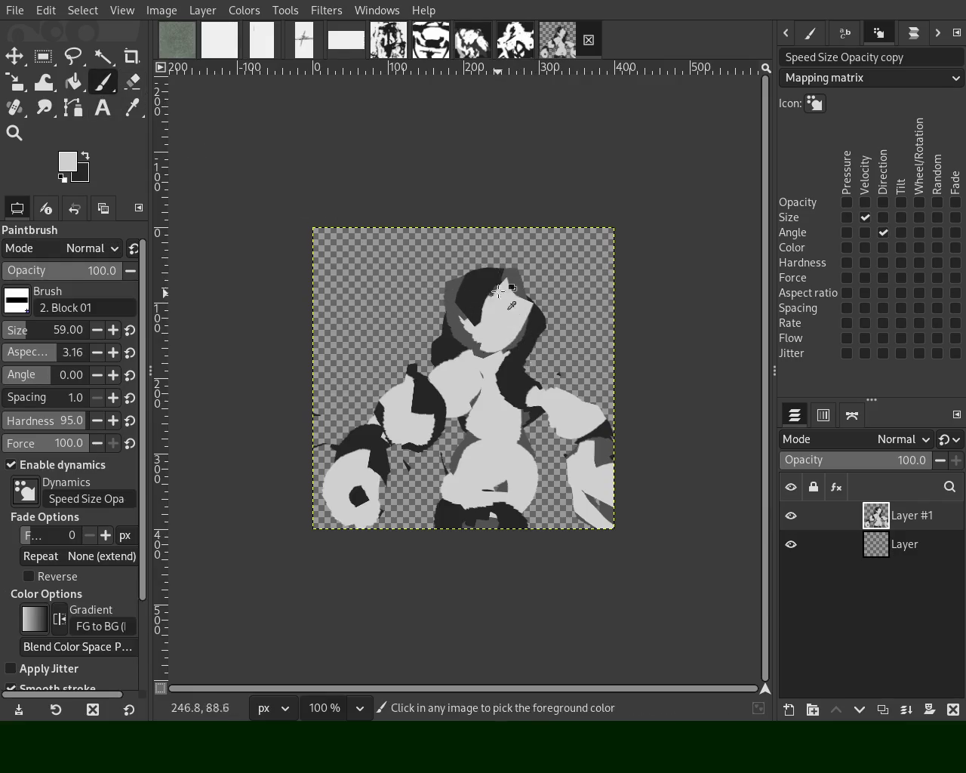
left_click_drag(476, 279, 486, 343)
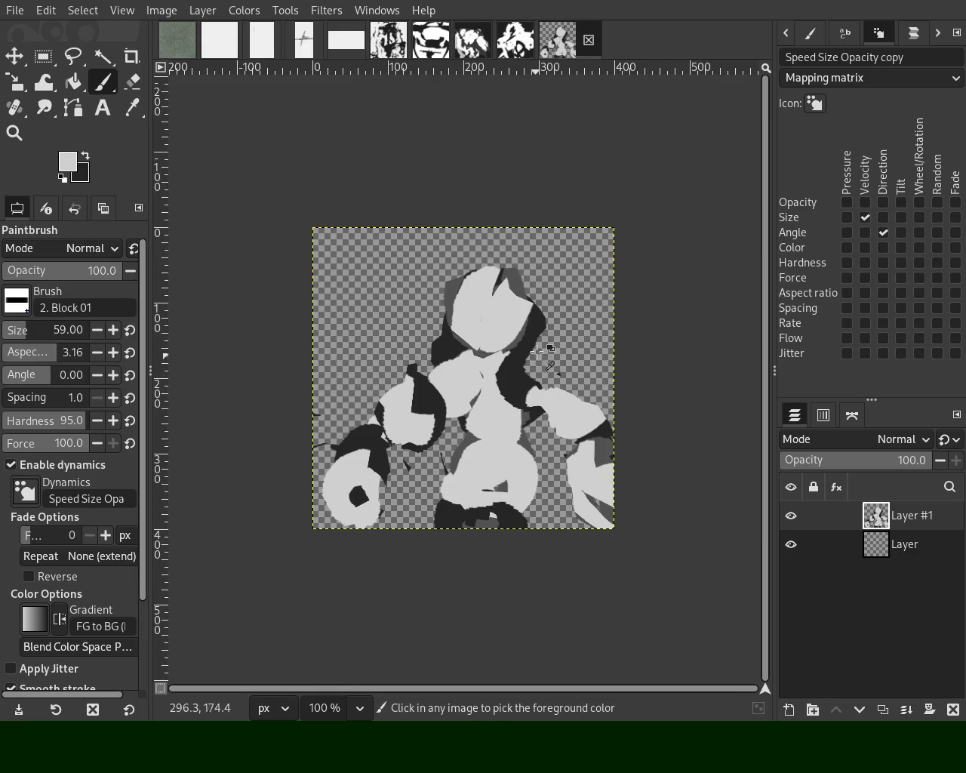
Step: Paint a light grey stroke down the right side of the face, retrying until it fits
left_click_drag(532, 351, 499, 441)
key("ctrl+z")
left_click_drag(502, 370, 485, 425)
key("ctrl+z")
left_click_drag(502, 368, 491, 425)
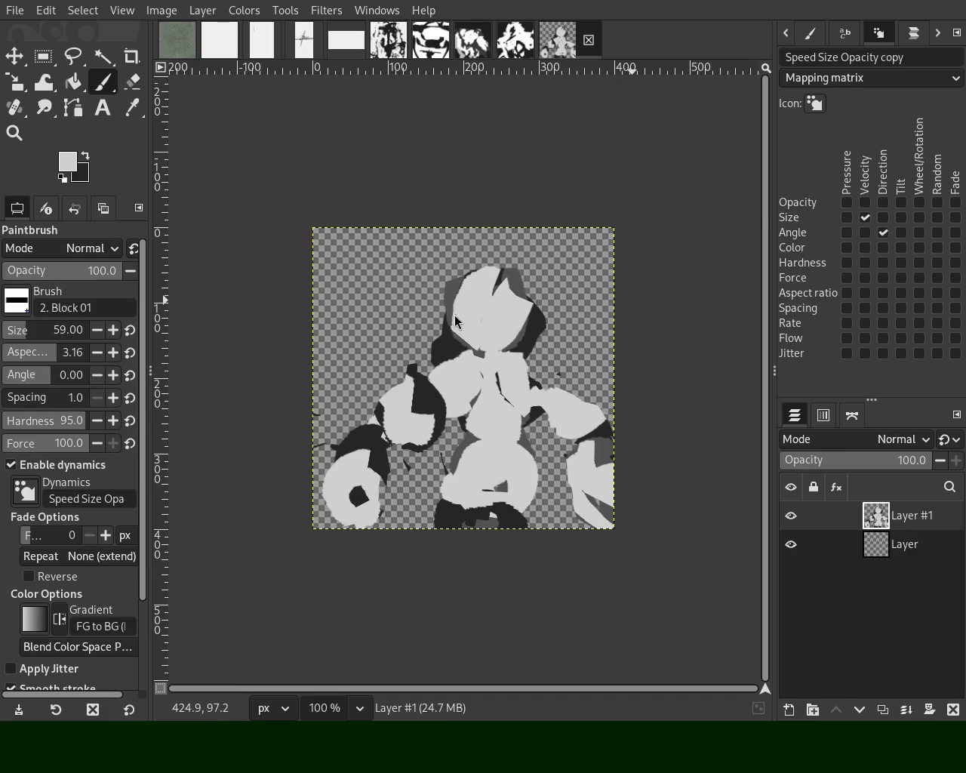
left_click(417, 395, "ctrl")
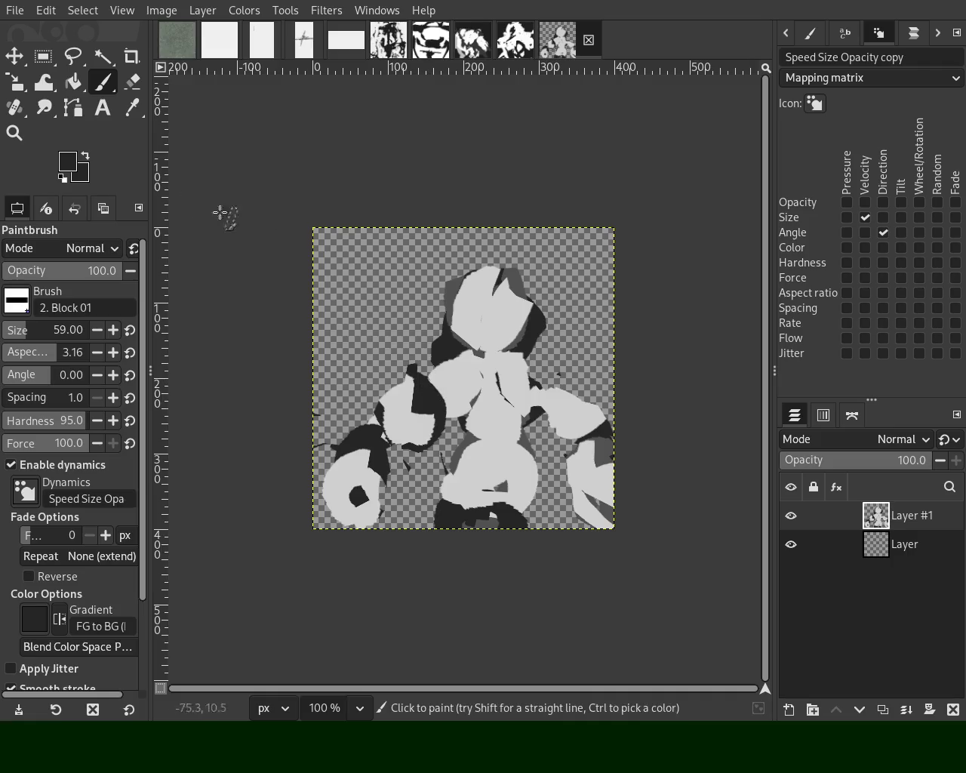
Step: Erase stray bits around the lower middle shapes and trim both edges of the lower-right light shape
left_click(132, 82)
left_click_drag(413, 418, 427, 443)
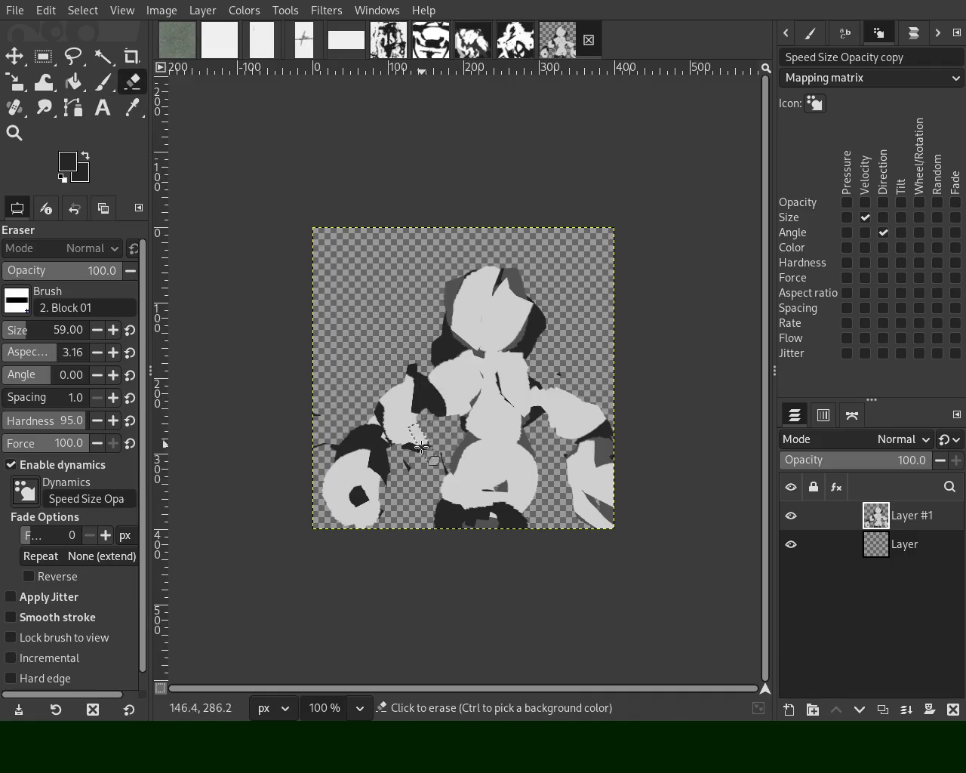
left_click_drag(534, 431, 566, 505)
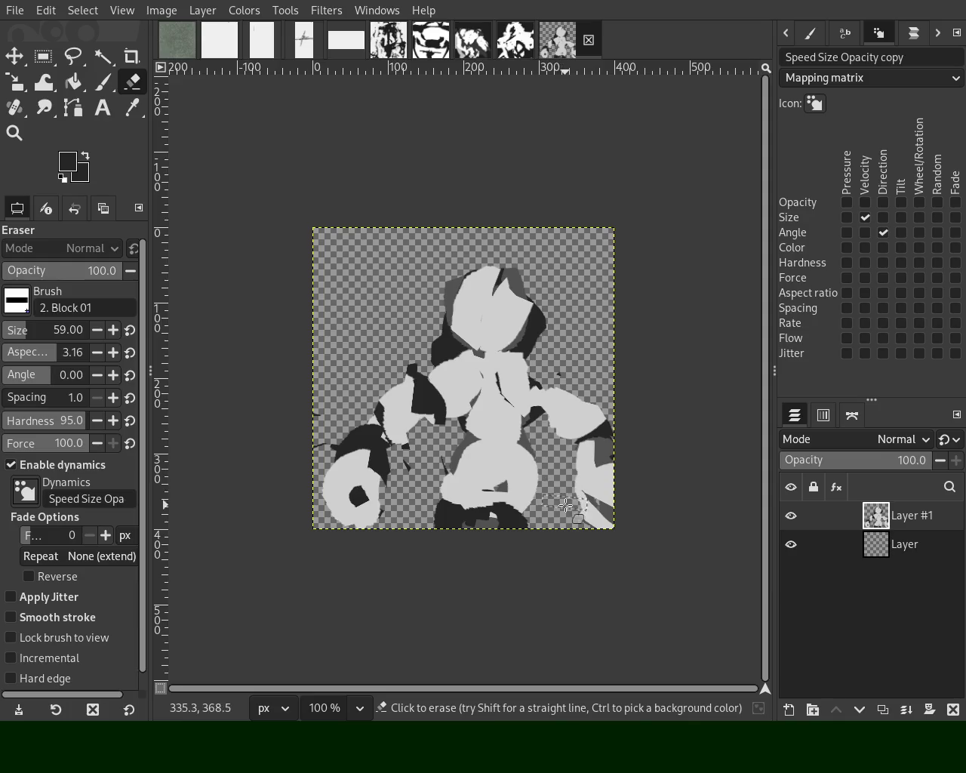
mouse_move(607, 545)
left_mouse_down()
mouse_move(612, 522)
mouse_move(572, 488)
left_mouse_up()
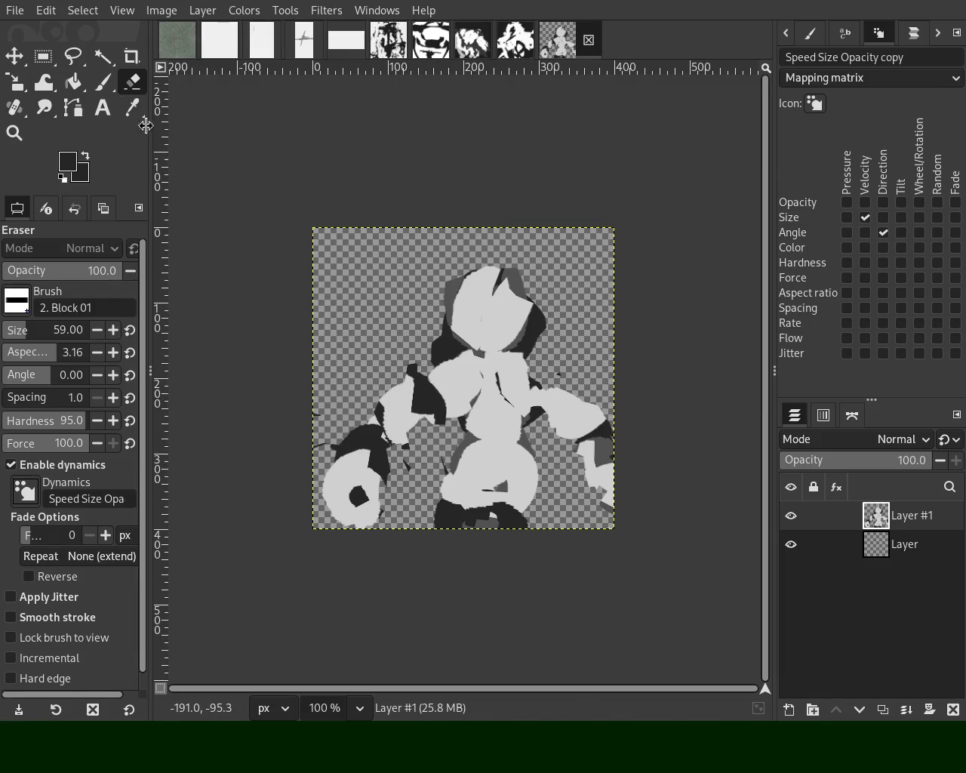
left_click(103, 82)
Step: Try light grey strokes along the left arm and over the hand, undoing ones that don't fit
left_click(388, 391, "ctrl")
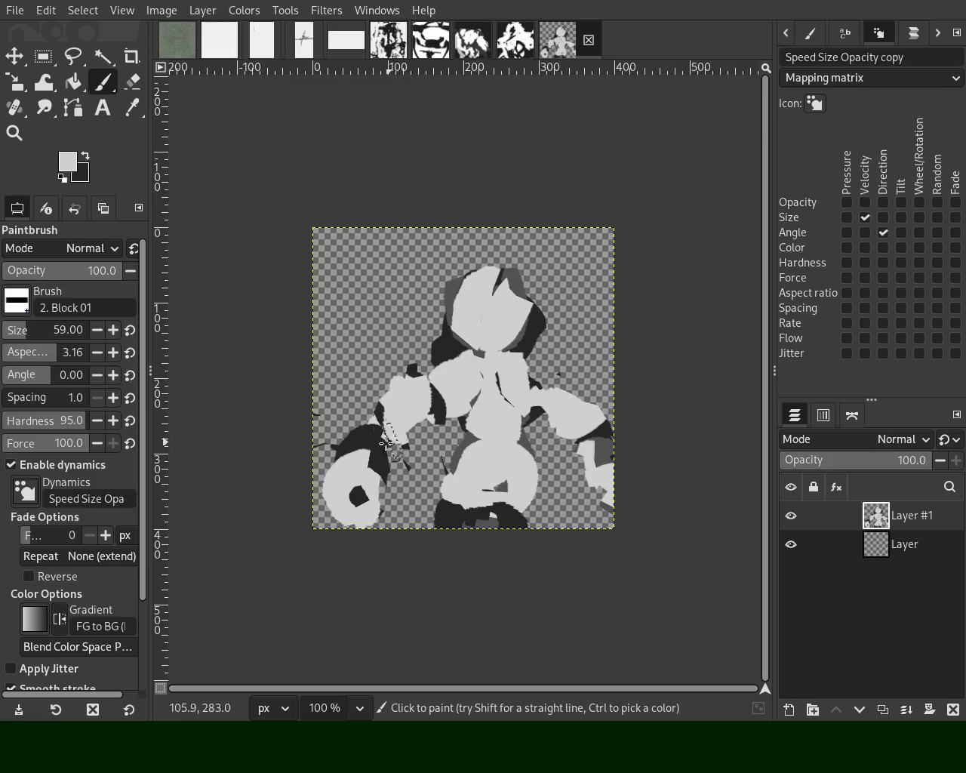
mouse_move(420, 393)
left_mouse_down()
mouse_move(371, 463)
mouse_move(381, 495)
left_mouse_up()
key("ctrl+z")
left_click_drag(589, 447, 609, 495)
key("ctrl+z")
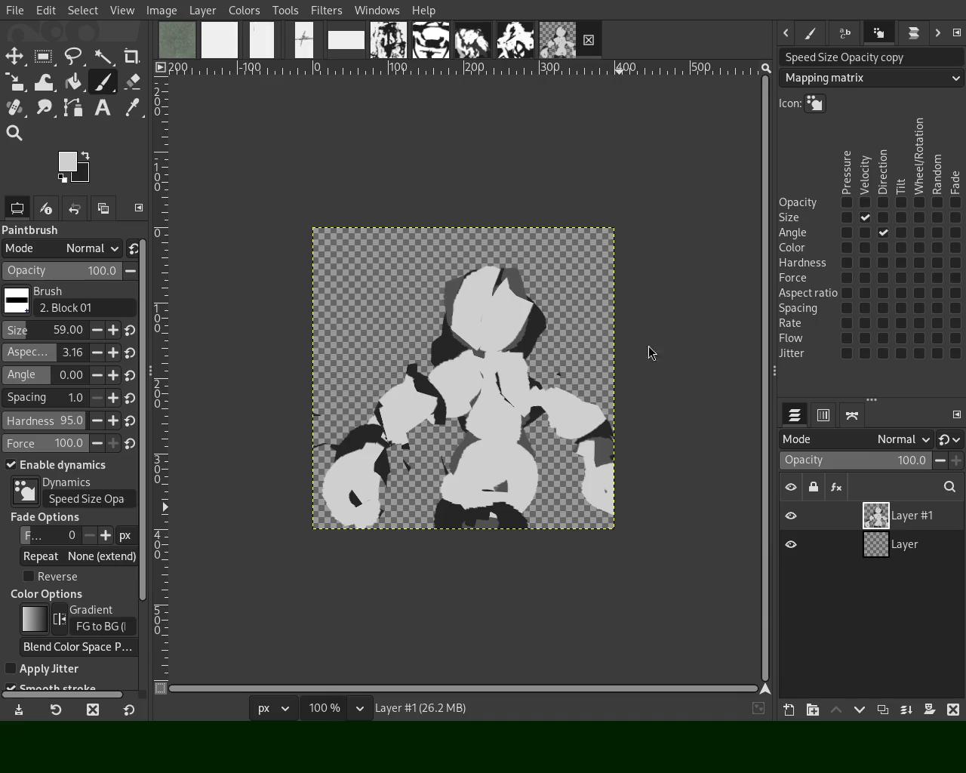
Step: Erase the dark patch near the bottom and part of the lower-middle shape, then dab light grey there
left_click(130, 85)
left_click(486, 518)
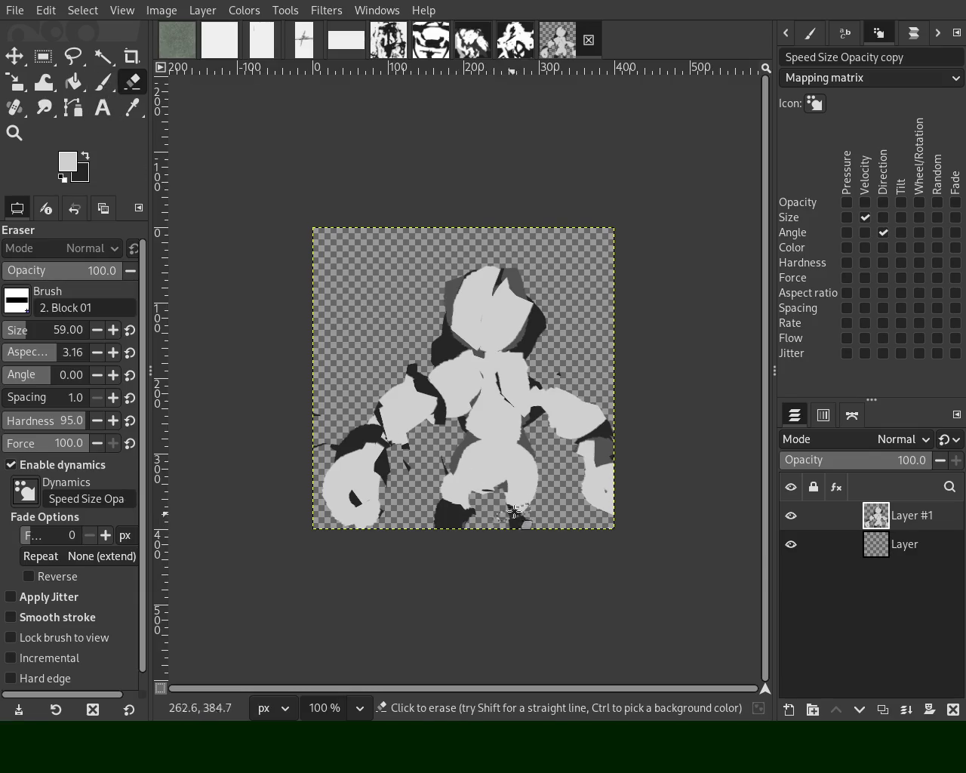
left_click(480, 477)
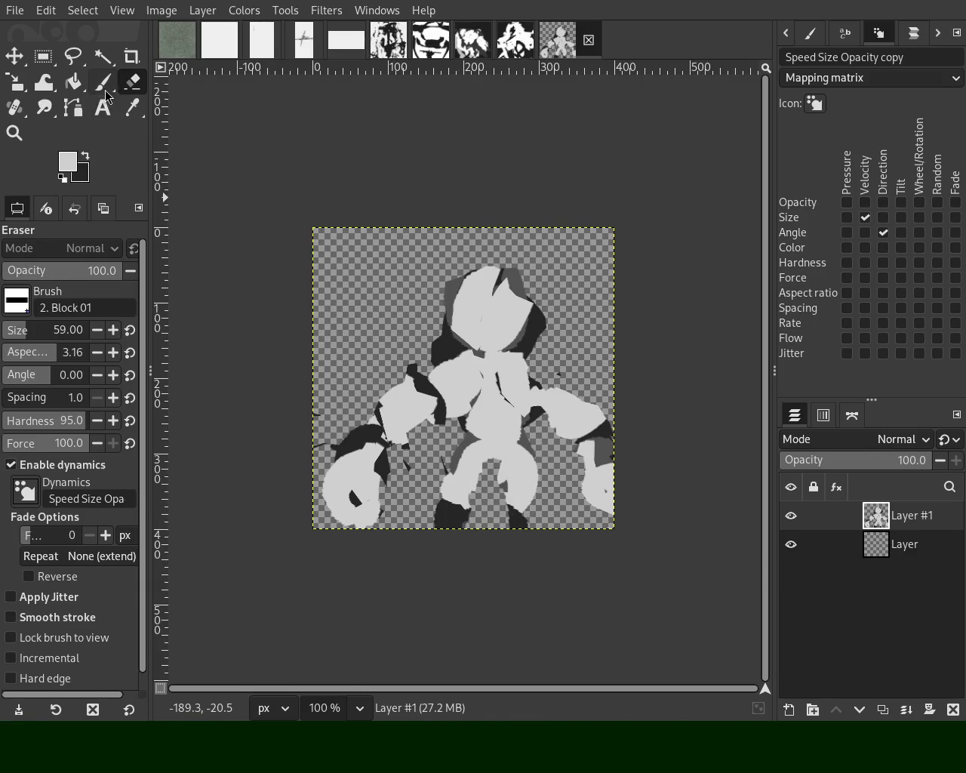
left_click(102, 82)
left_click(455, 491)
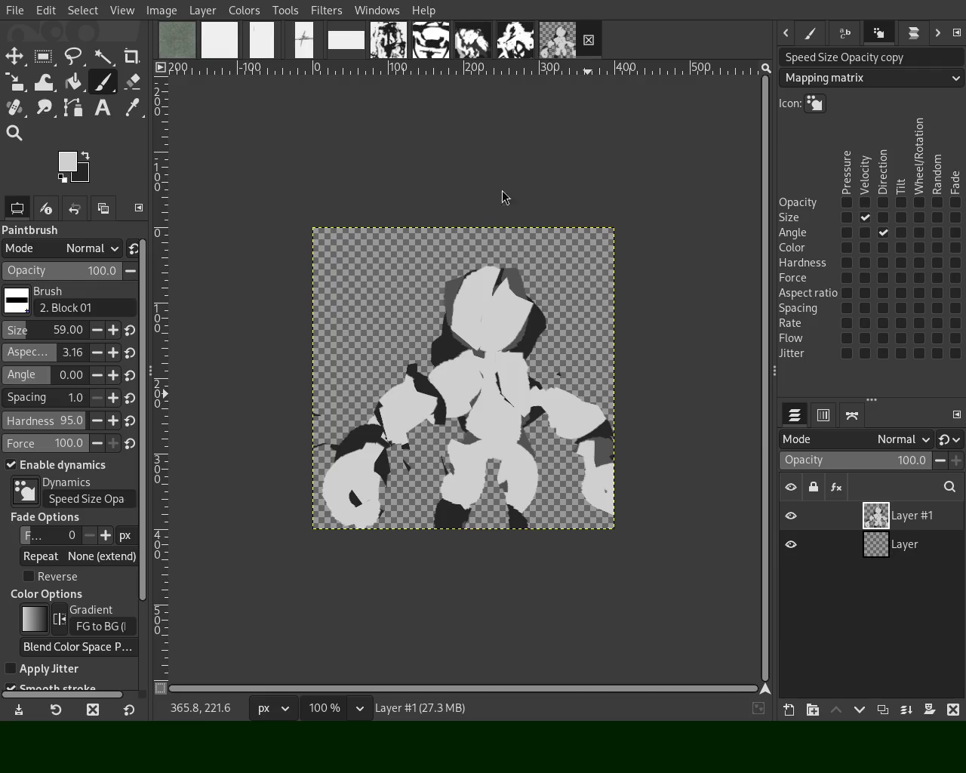
Step: Paint sampled dark grey over both lower legs down to the bottom edge, plus the upper arm area
left_click(481, 521, "ctrl")
left_click_drag(460, 468, 453, 529)
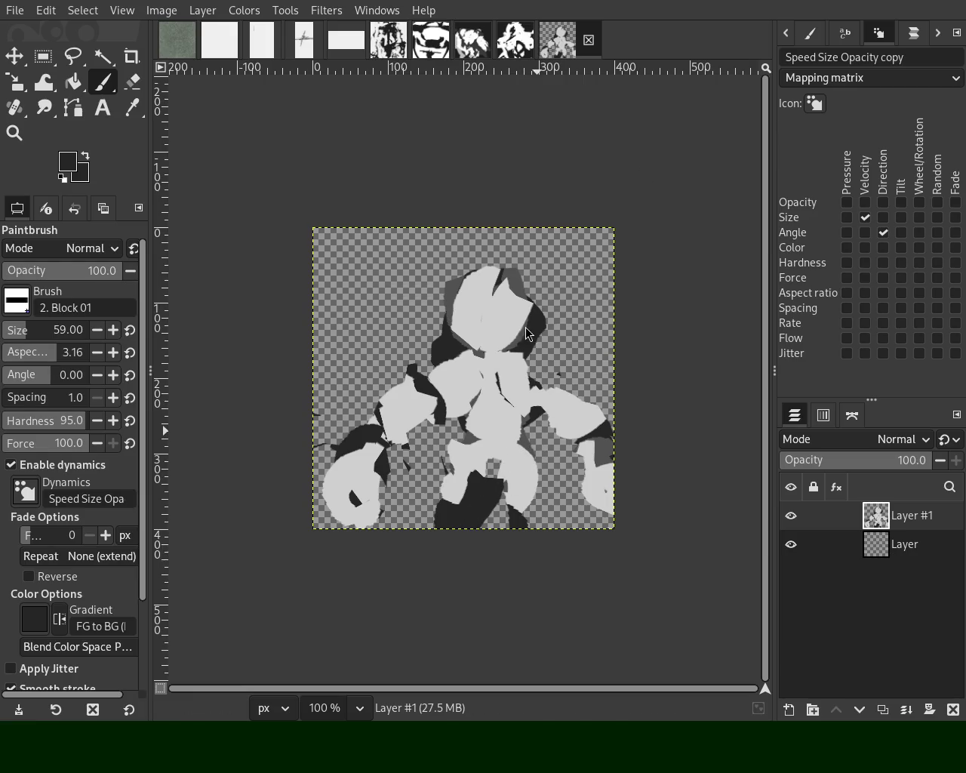
key("ctrl+z")
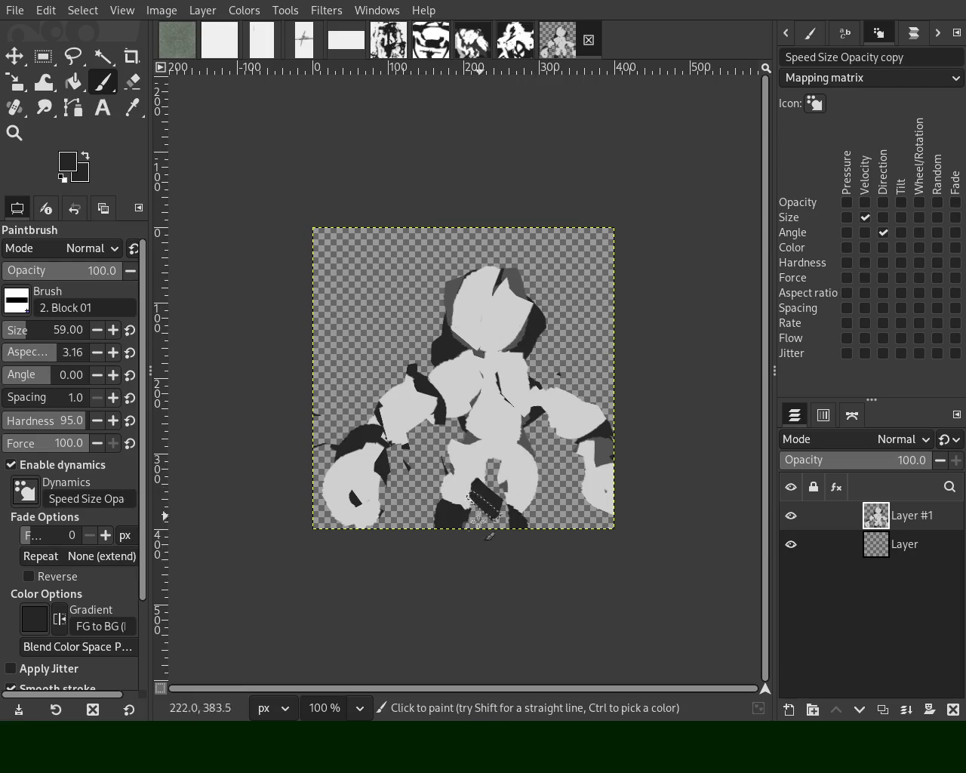
left_click_drag(474, 468, 453, 527)
left_click_drag(507, 472, 520, 528)
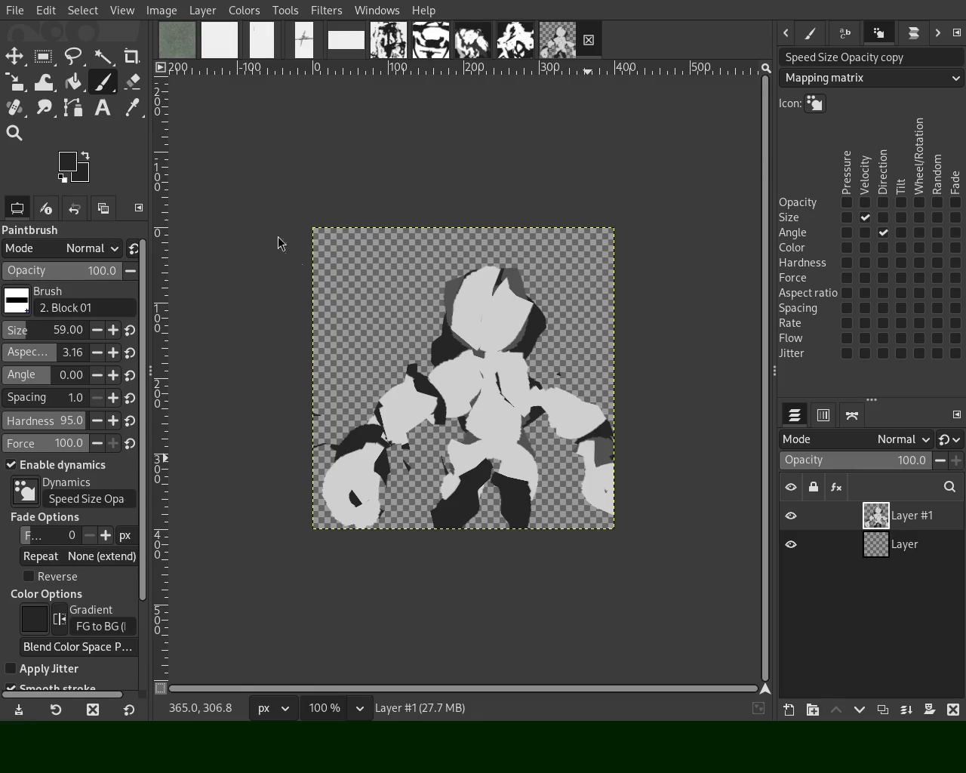
mouse_move(471, 386)
left_mouse_down()
mouse_move(415, 401)
mouse_move(404, 429)
left_mouse_up()
Step: Shade the right arm with dark grey strokes, undoing and repainting the ones that miss
key("ctrl+z")
left_click_drag(535, 390, 614, 453)
key("ctrl+z")
mouse_move(520, 356)
left_mouse_down()
mouse_move(554, 380)
mouse_move(551, 434)
left_mouse_up()
left_click(522, 372, "ctrl")
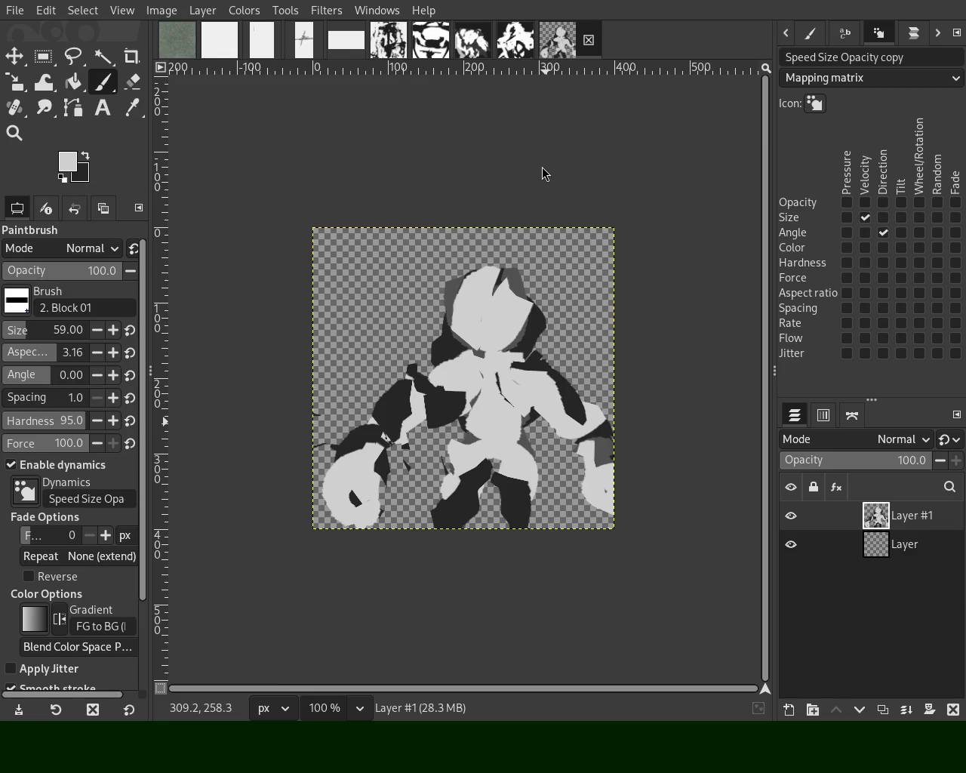
left_click(543, 362, "ctrl")
left_click_drag(507, 361, 551, 389)
key("ctrl+z")
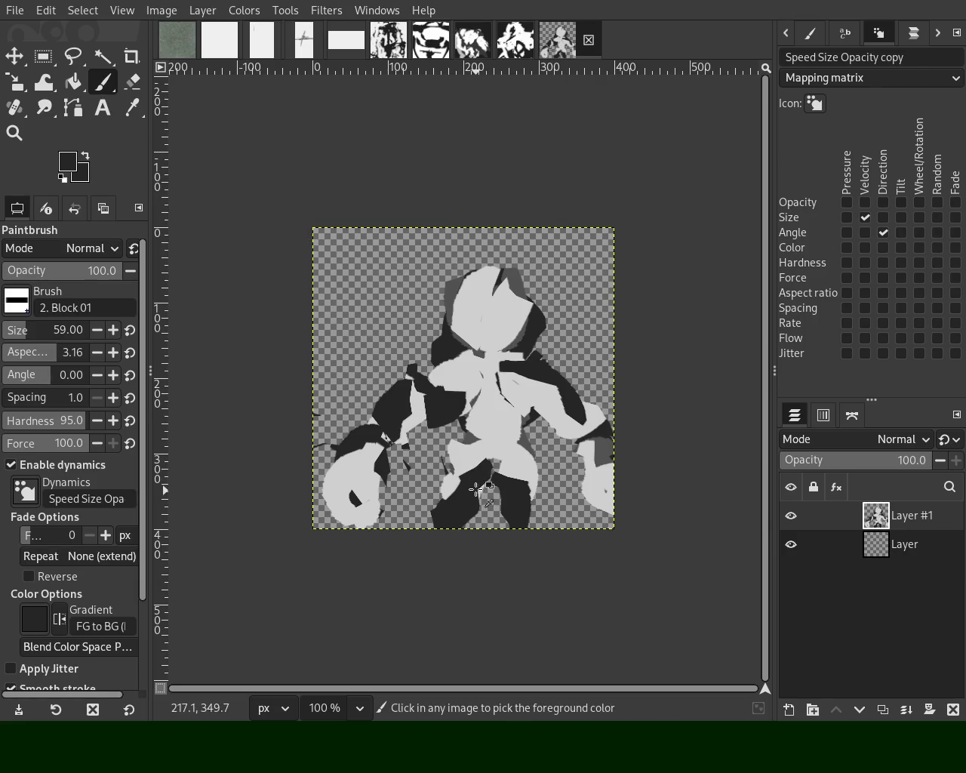
Step: Touch up light grey on the block by the left arm and the figure's right side
left_click(413, 406, "ctrl")
mouse_move(418, 403)
left_mouse_down()
mouse_move(437, 400)
mouse_move(404, 433)
mouse_move(438, 423)
left_mouse_up()
key("ctrl+z")
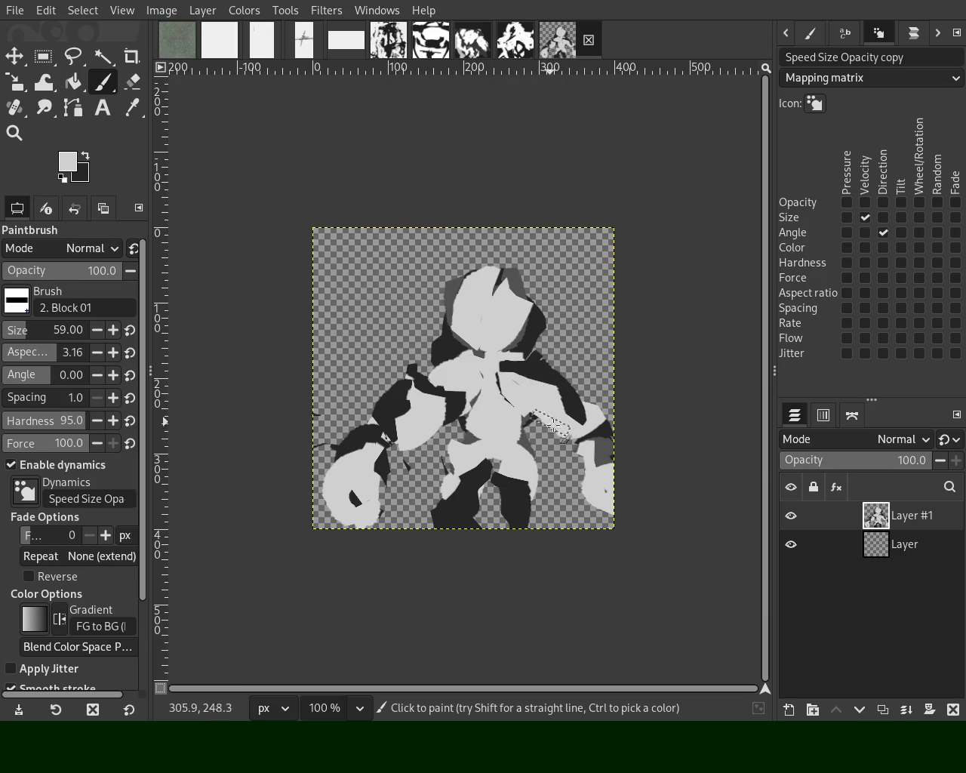
left_click_drag(553, 426, 562, 432)
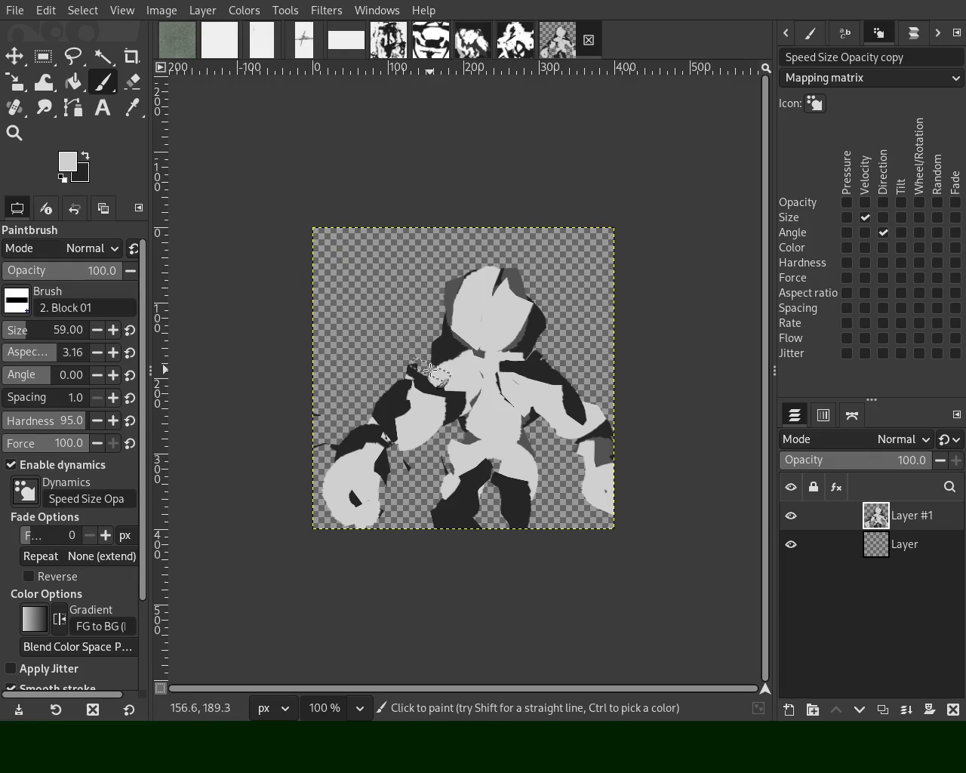
left_click(436, 343, "ctrl")
Step: Paint a dark grey diagonal stroke across the right arm and two dark strokes down the body's centre
left_click_drag(544, 380, 581, 425)
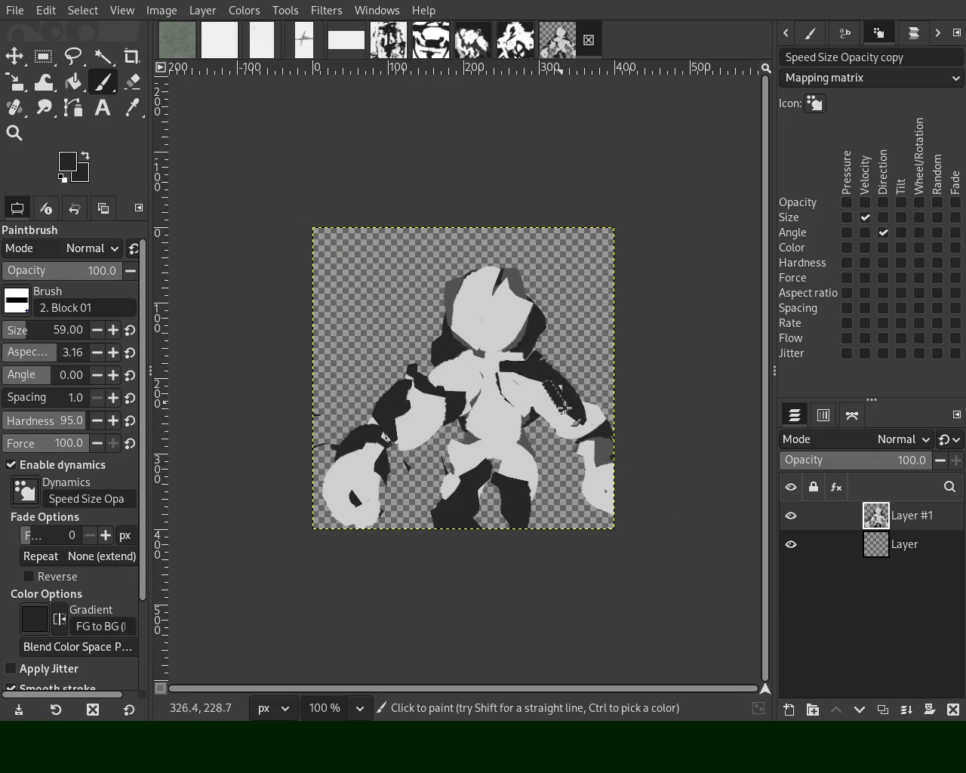
mouse_move(519, 405)
left_mouse_down()
mouse_move(519, 395)
mouse_move(480, 442)
left_mouse_up()
left_click_drag(491, 388, 468, 449)
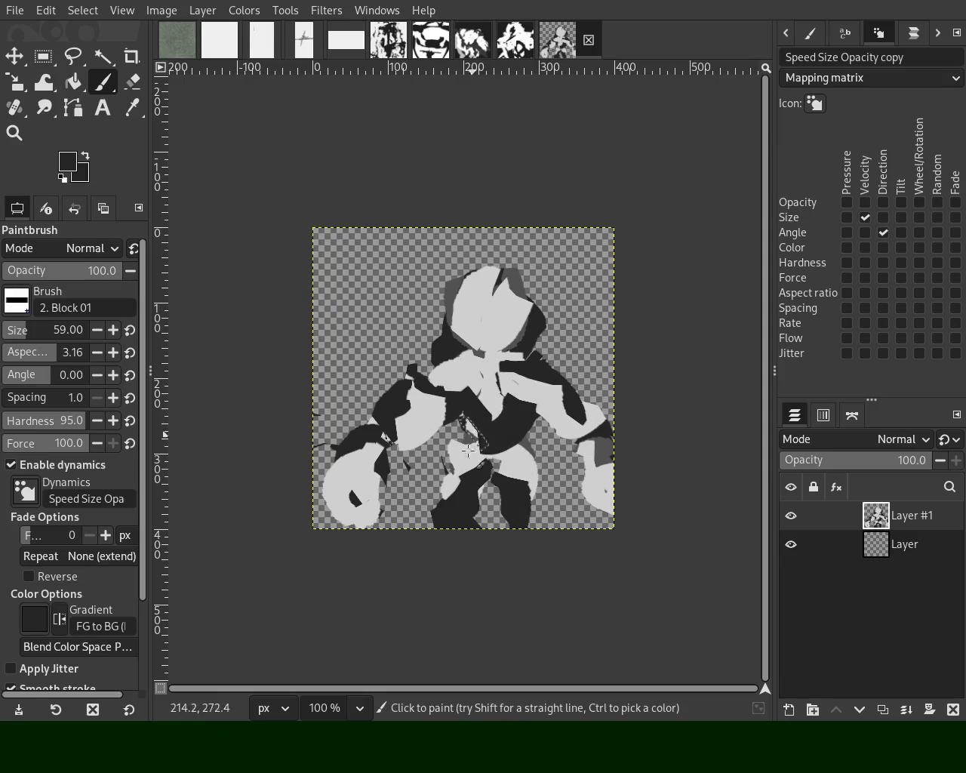
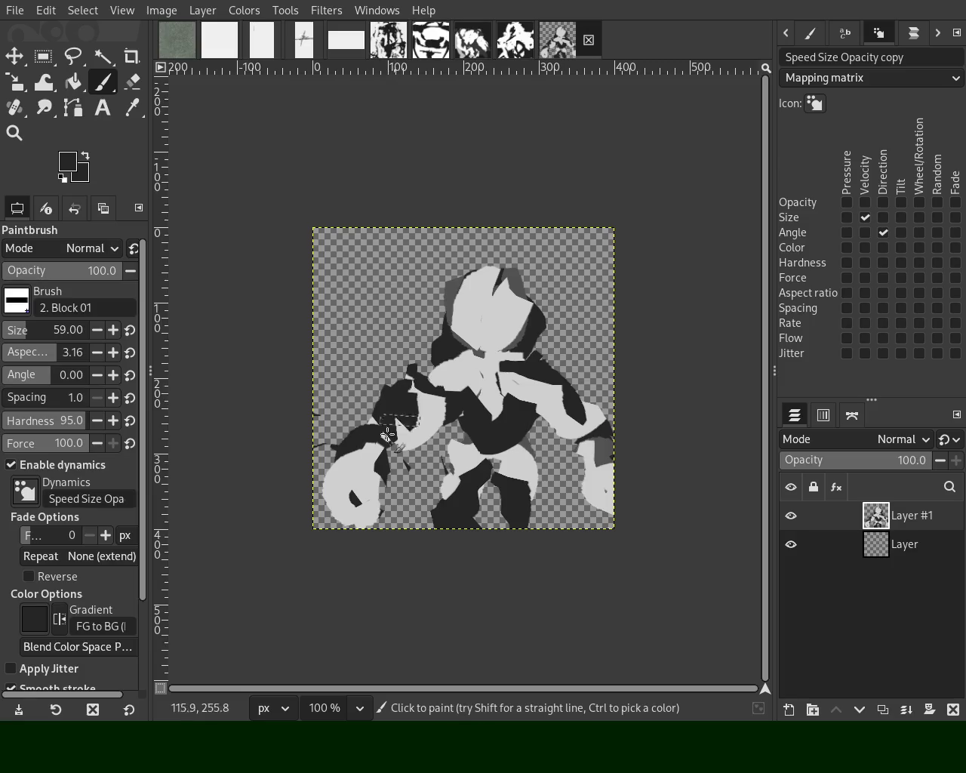
Step: Shade the left half of the head mid grey, then switch the paint colour back to light grey
left_click(458, 281, "ctrl")
mouse_move(477, 276)
left_mouse_down()
mouse_move(464, 332)
mouse_move(474, 336)
left_mouse_up()
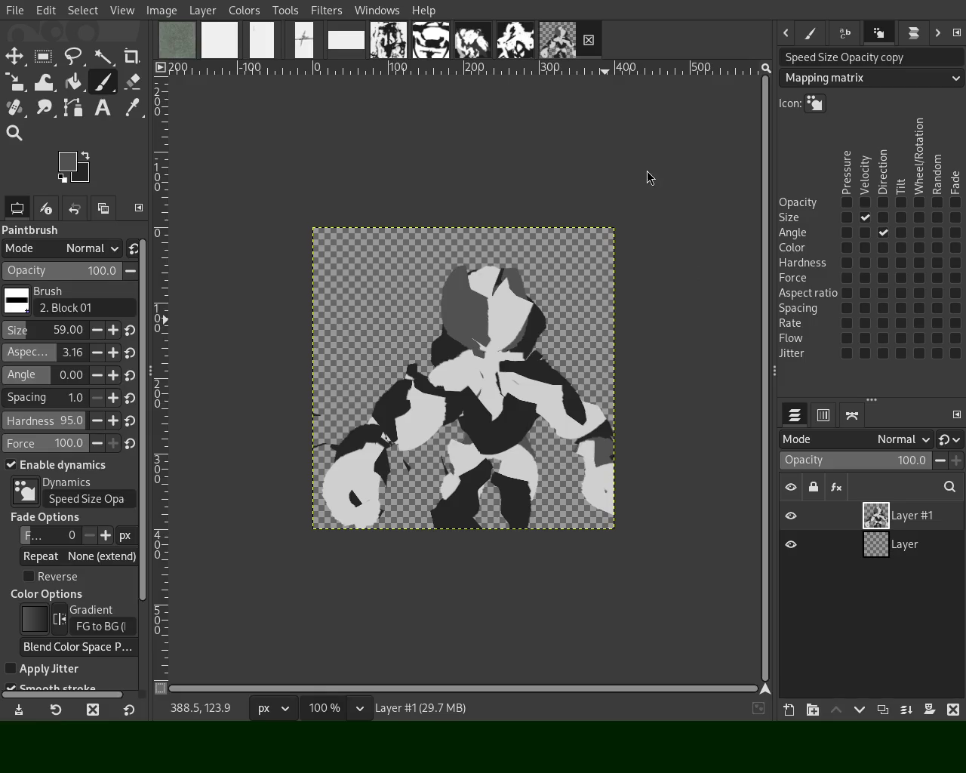
left_click(504, 302, "ctrl")
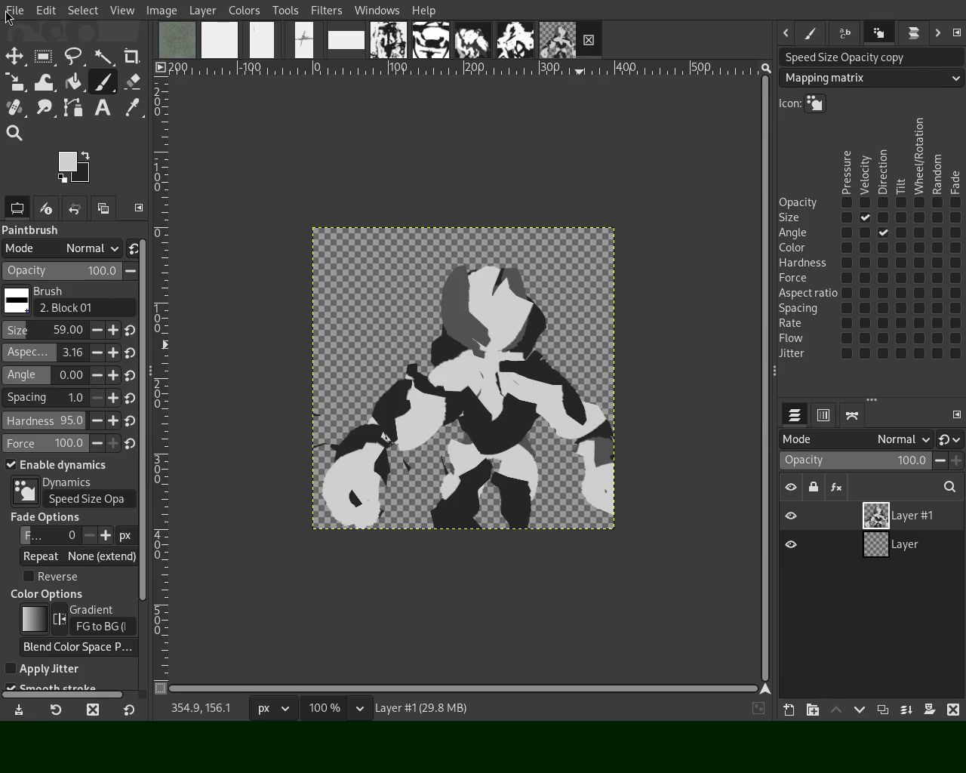
Step: Toggle the Angle/Direction dynamics mapping off and on, then paint dark grey strokes across the chest
left_click(882, 231)
left_click(881, 230)
left_click(515, 426, "ctrl")
mouse_move(514, 425)
left_mouse_down()
mouse_move(485, 415)
mouse_move(519, 406)
mouse_move(521, 381)
left_mouse_up()
left_click(519, 406, "ctrl")
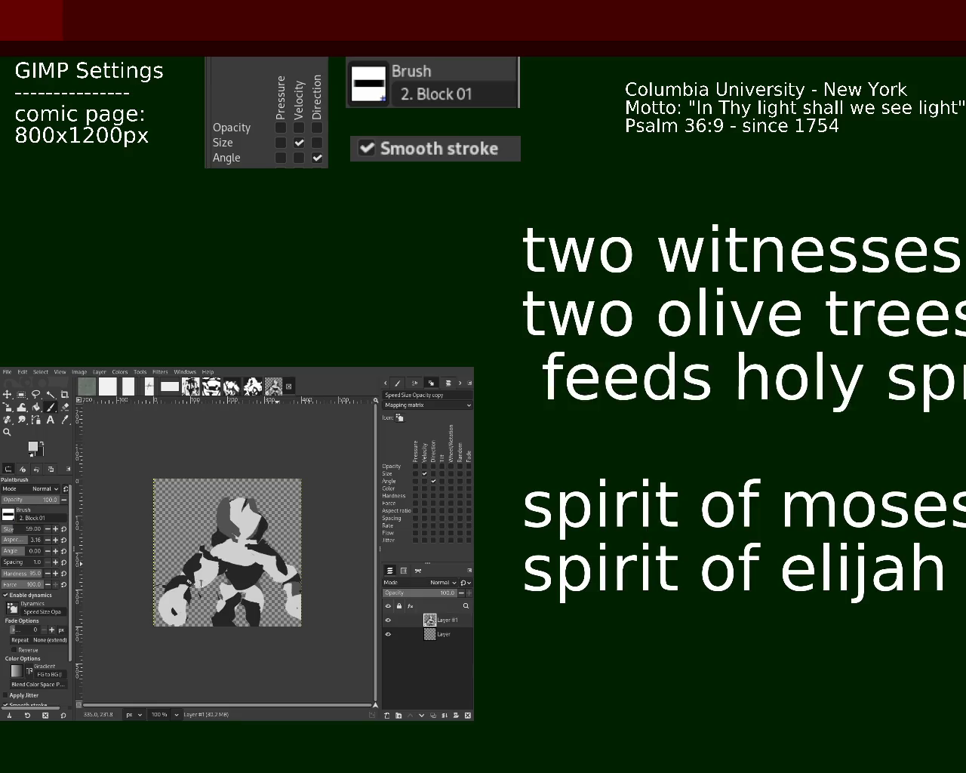
Step: Continue typing 'spirit' in the 'feeds holy spi…' note line
type("i")
type("r")
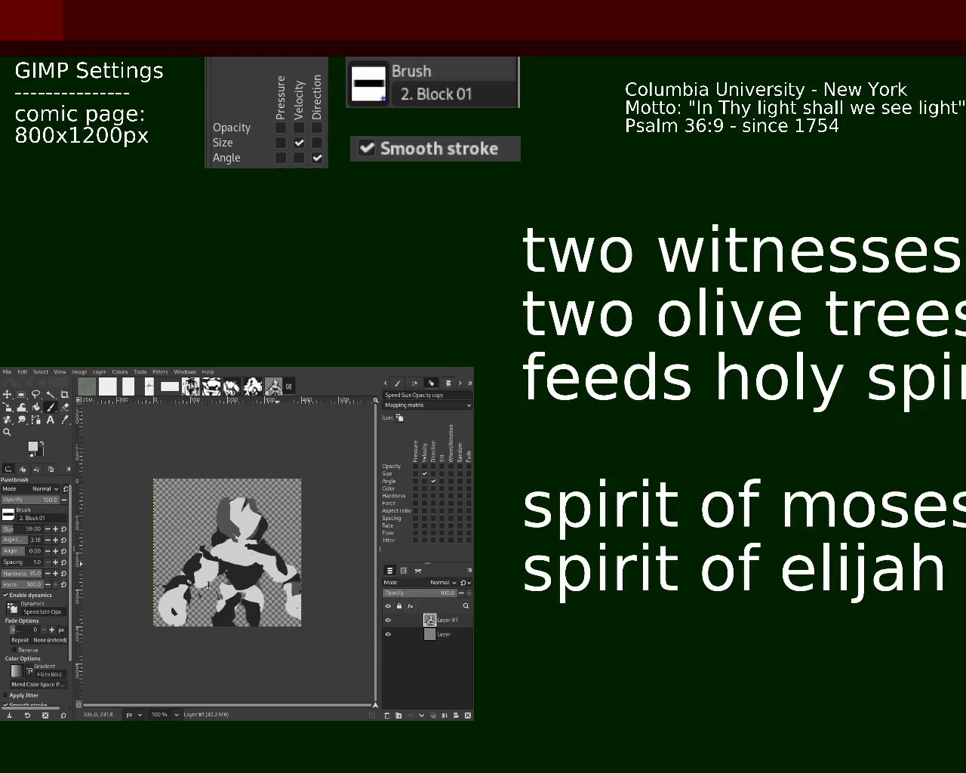
Step: Add a 'seven candlesticks' line below the holy spirit note and begin an arrow after it
key("Return")
type("seven")
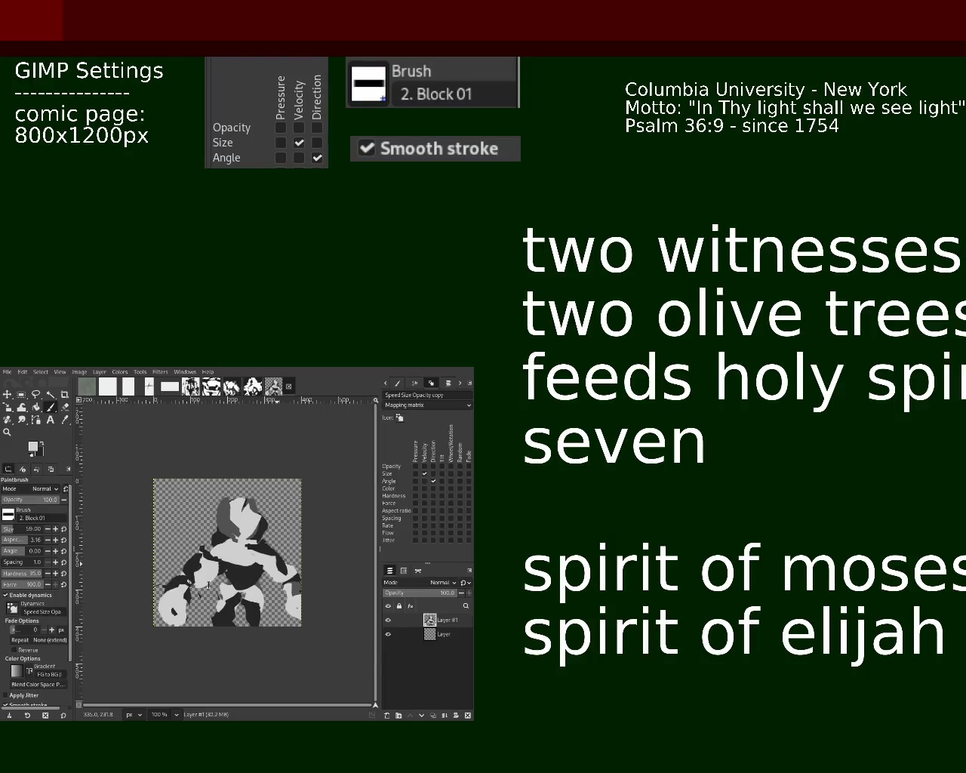
type(" ca")
key("BackSpace")
type("a")
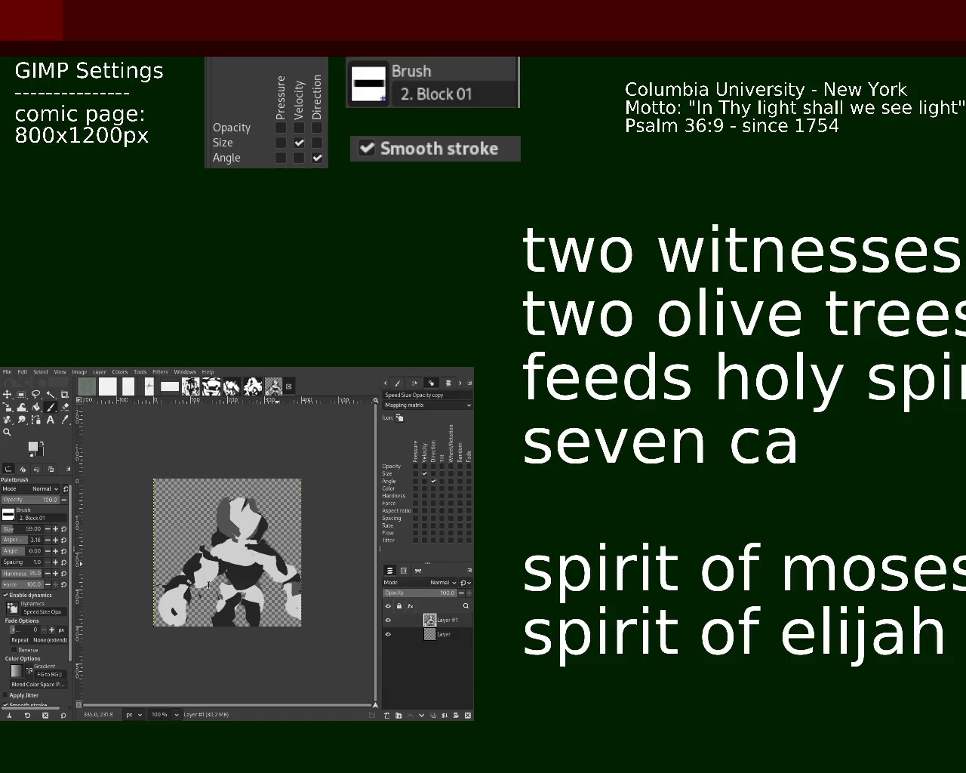
type("ndle")
key("BackSpace")
type("esticks")
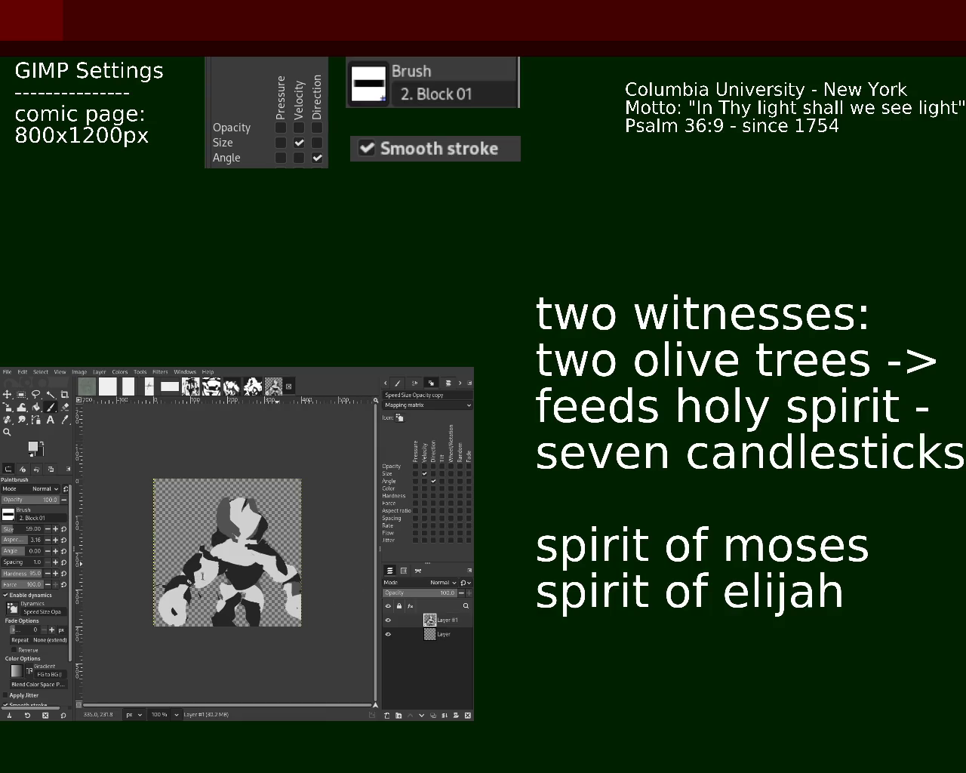
type("->")
type(" s")
Step: Complete the arrows 'sanhedrin 71 people' for Moses and 'john the baptist' for Elijah
type("->")
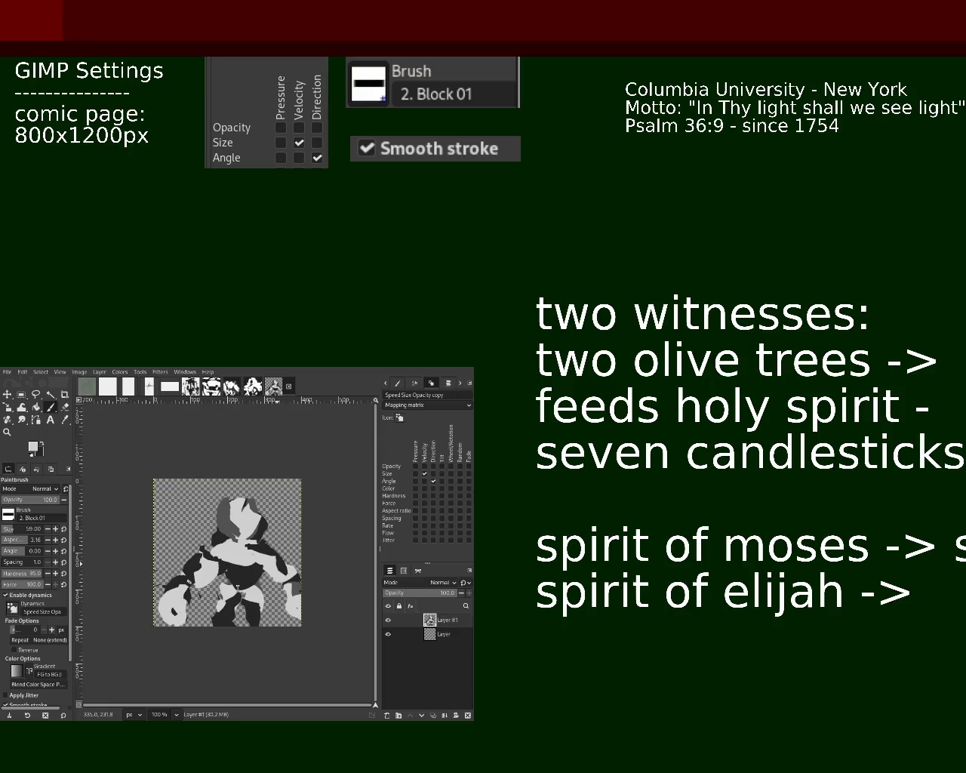
type(" john the baptist")
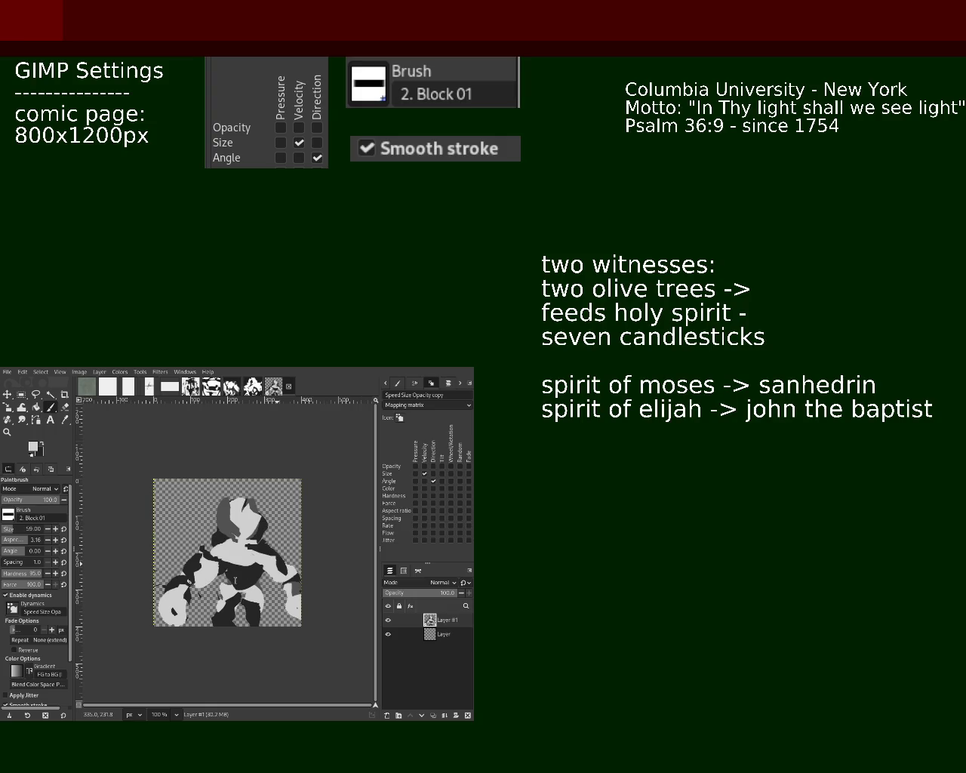
type("70 s")
key("BackSpace")
type("pe")
type("p")
key("BackSpace")
type("o")
type("ple")
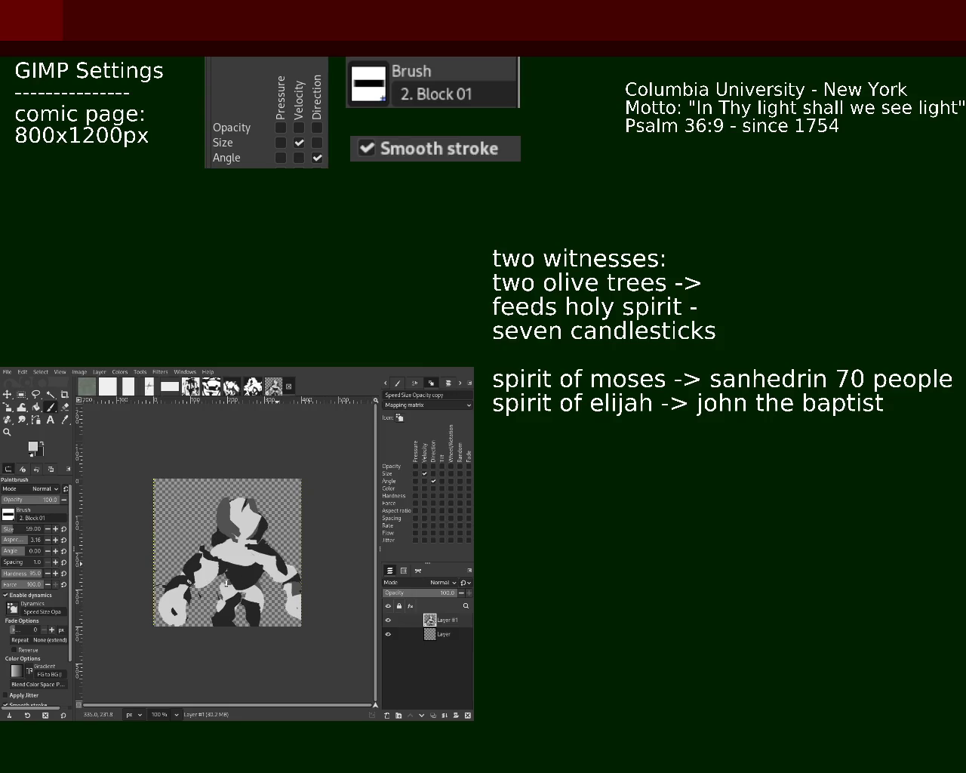
key("BackSpace")
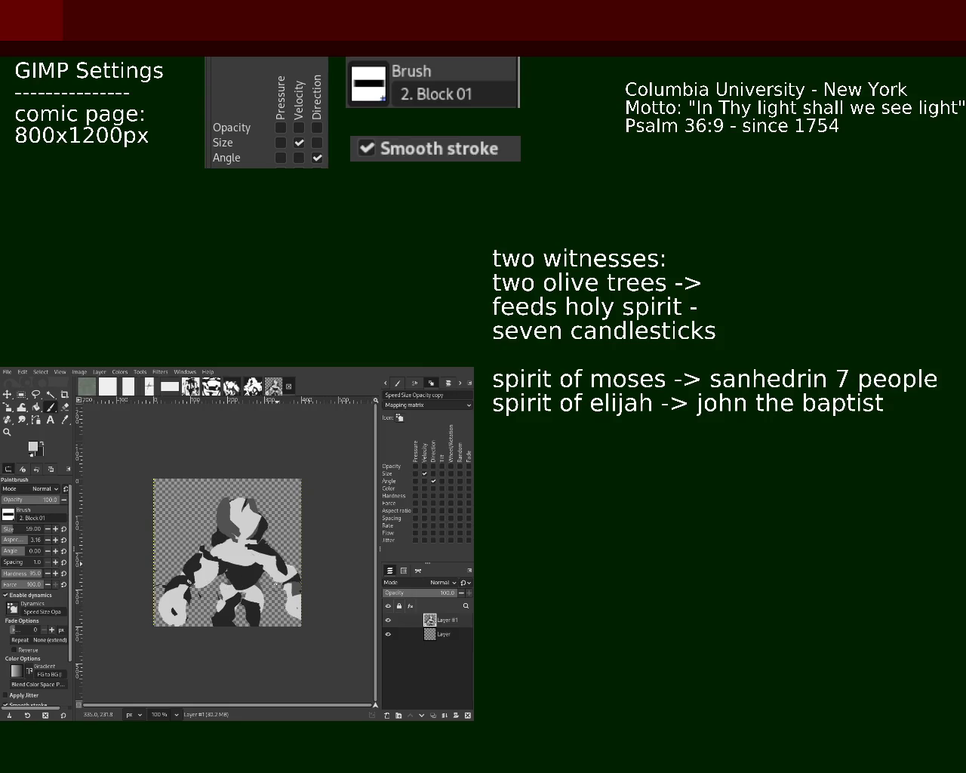
type("1")
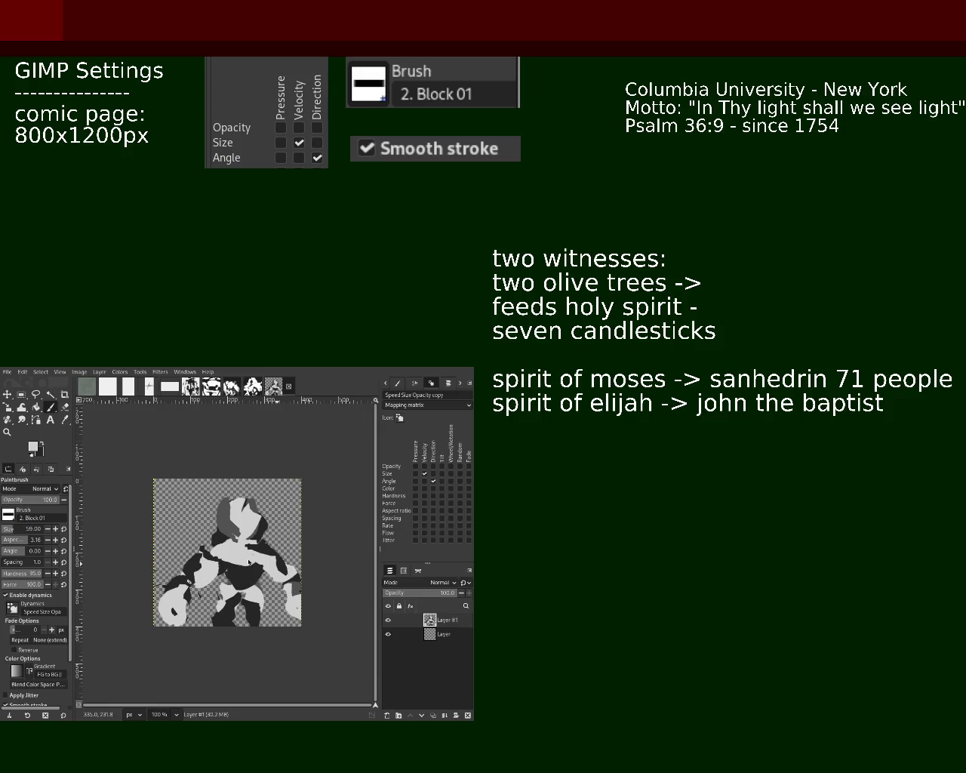
Step: Type ' -> seven gifts of the spirit' after 'seven candlesticks' in the notes
type("-> seven gifts of the spirit")
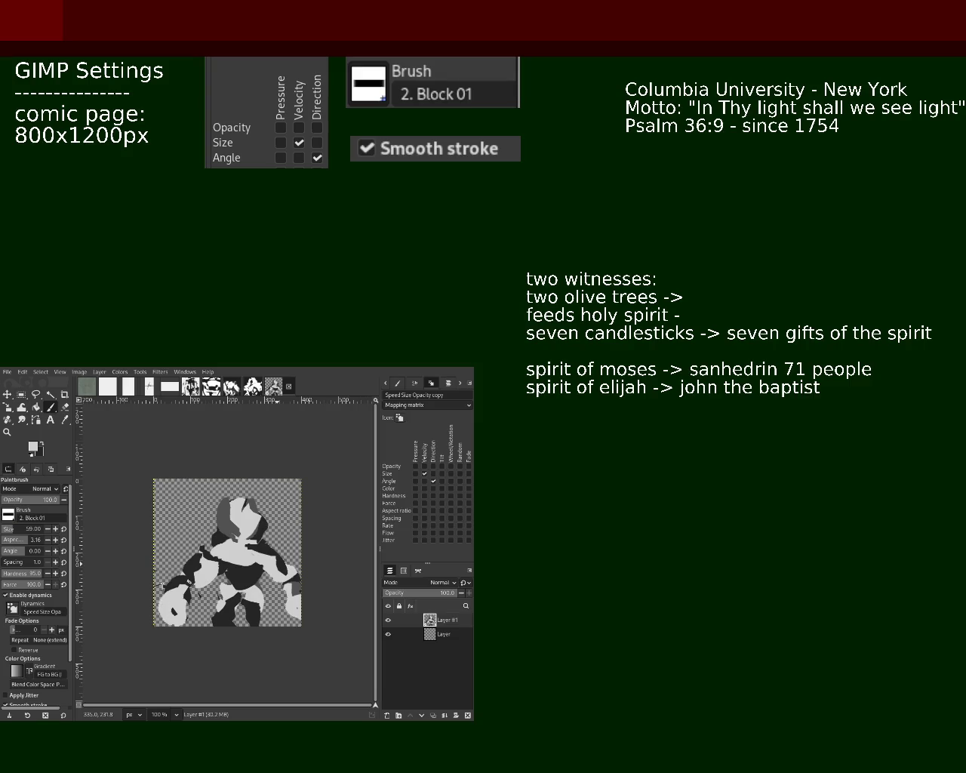
Step: Replace 'seven candlesticks' with 'menorah' in the notes
key("BackSpace")
key("BackSpace")
key("BackSpace")
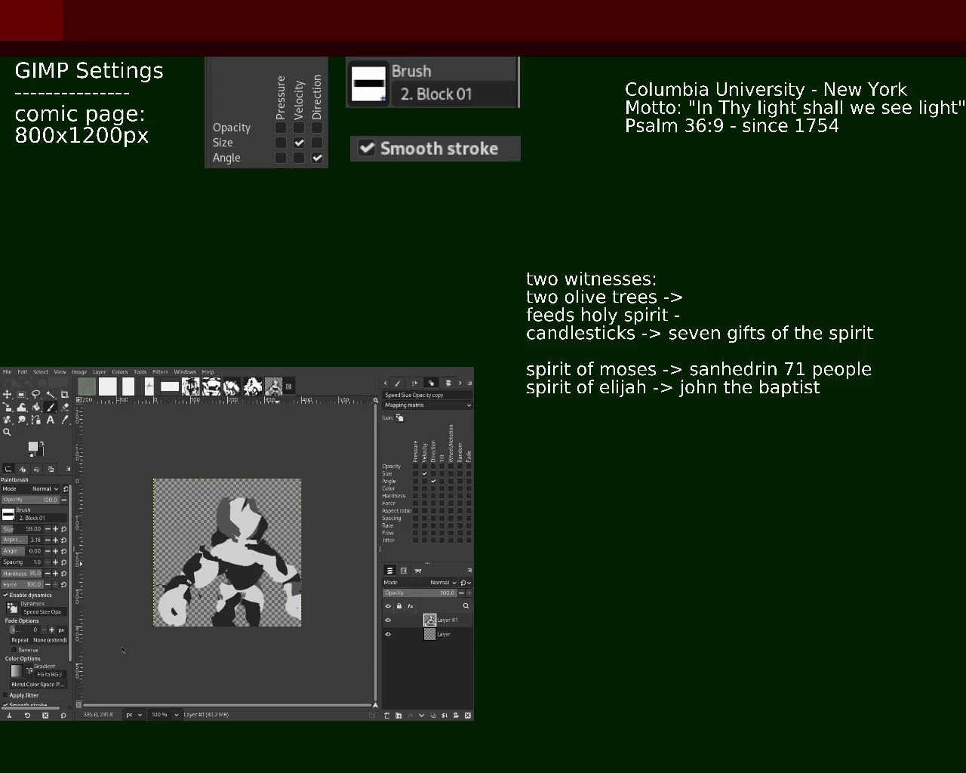
key("ctrl+BackSpace")
type("mena")
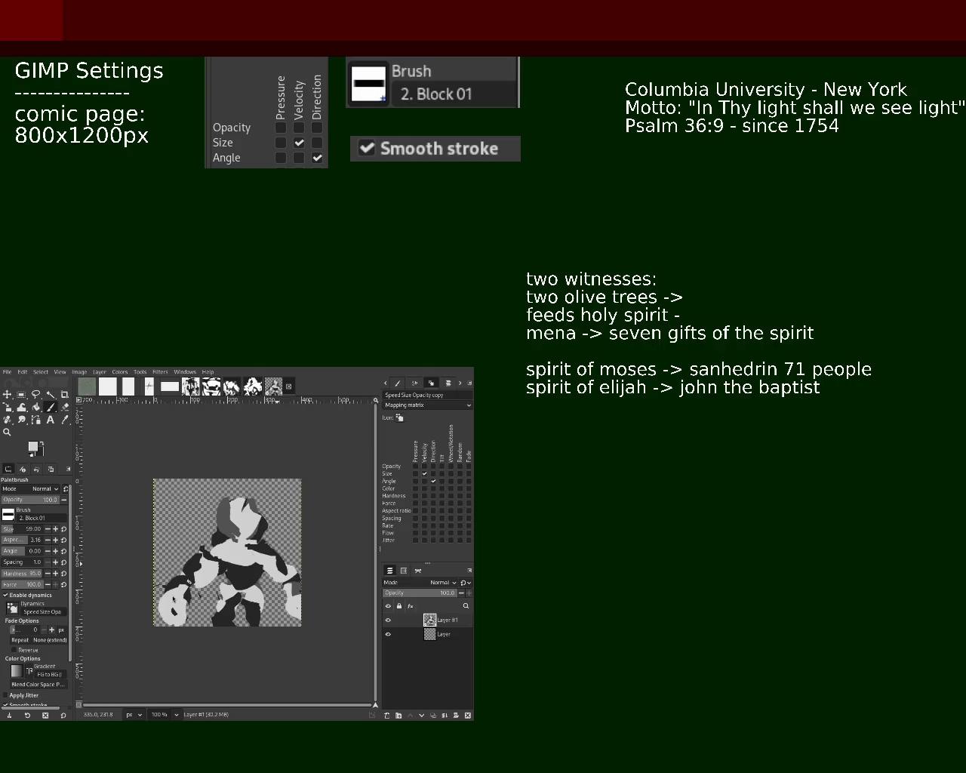
key("BackSpace")
key("BackSpace")
type("noh")
key("BackSpace")
type("rah")
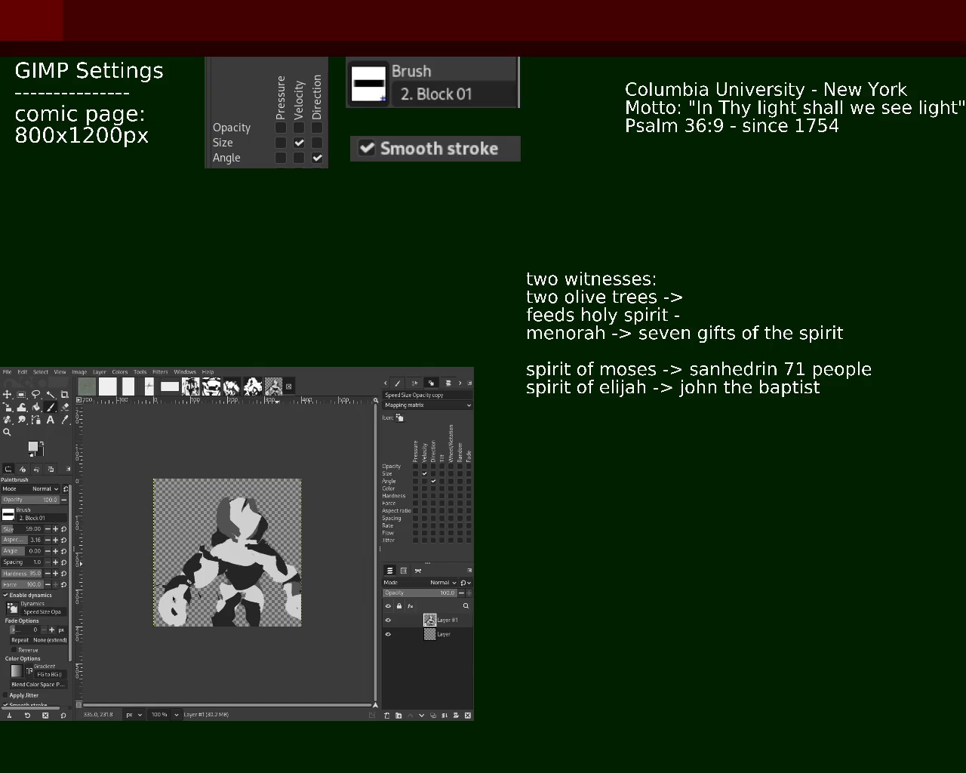
Step: Add a '7 flames burning with olive oil' line and change 'feeds' to 'feeding the'
key("Return")
type("burning with")
key("BackSpace")
type("l")
key("BackSpace")
type("olive ")
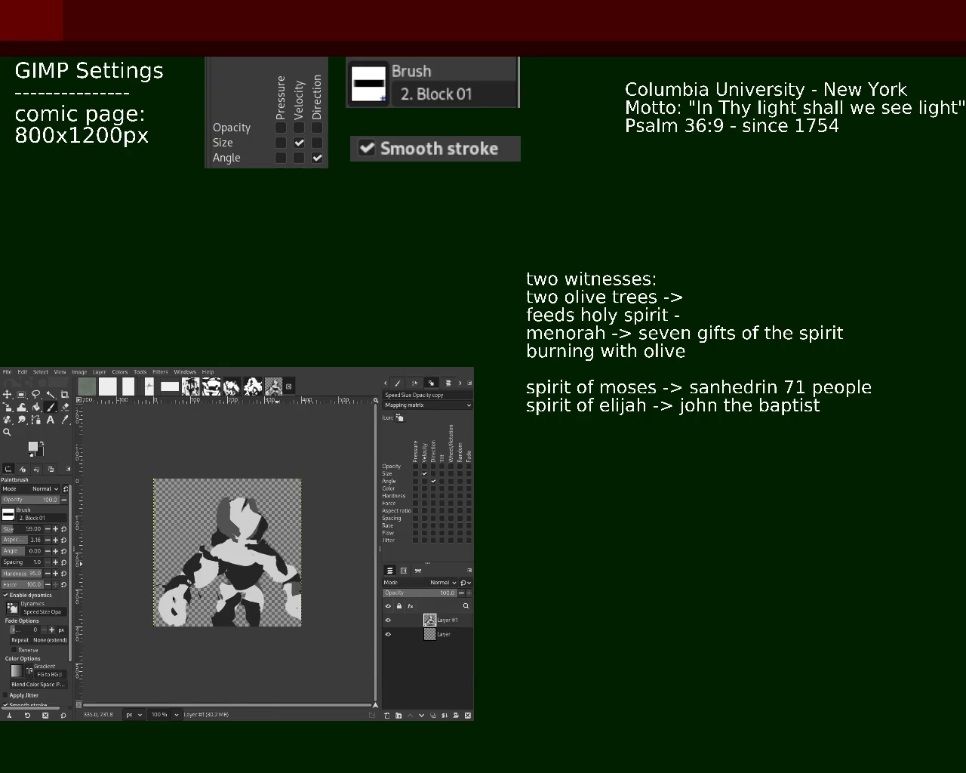
type("oil")
type("7 flames")
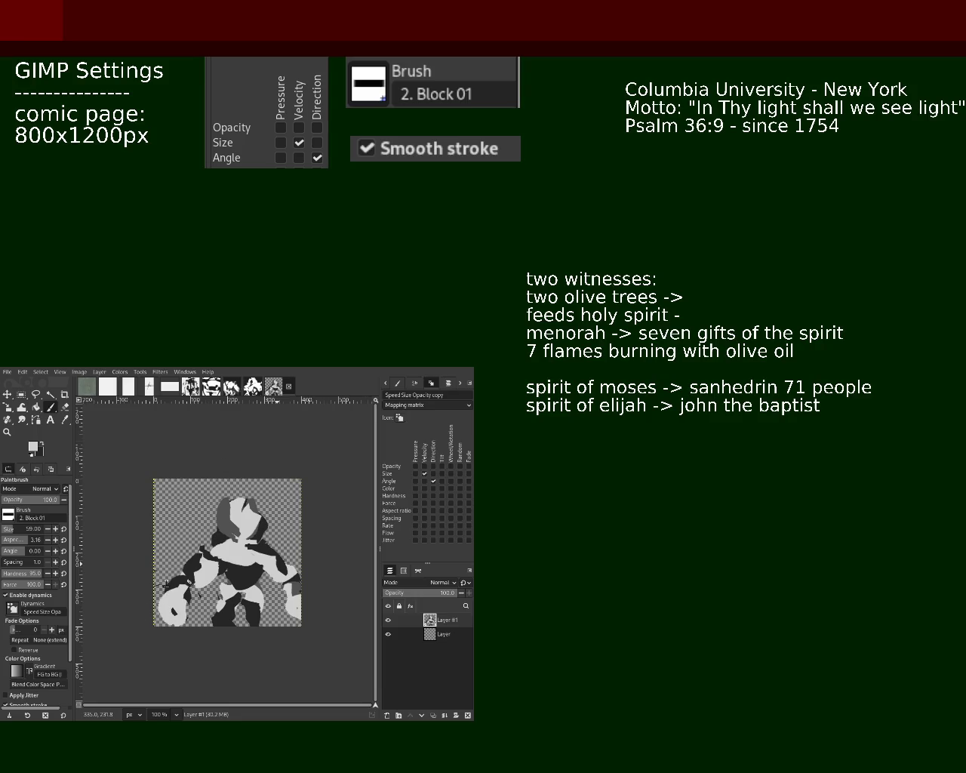
key("BackSpace")
type("ing the")
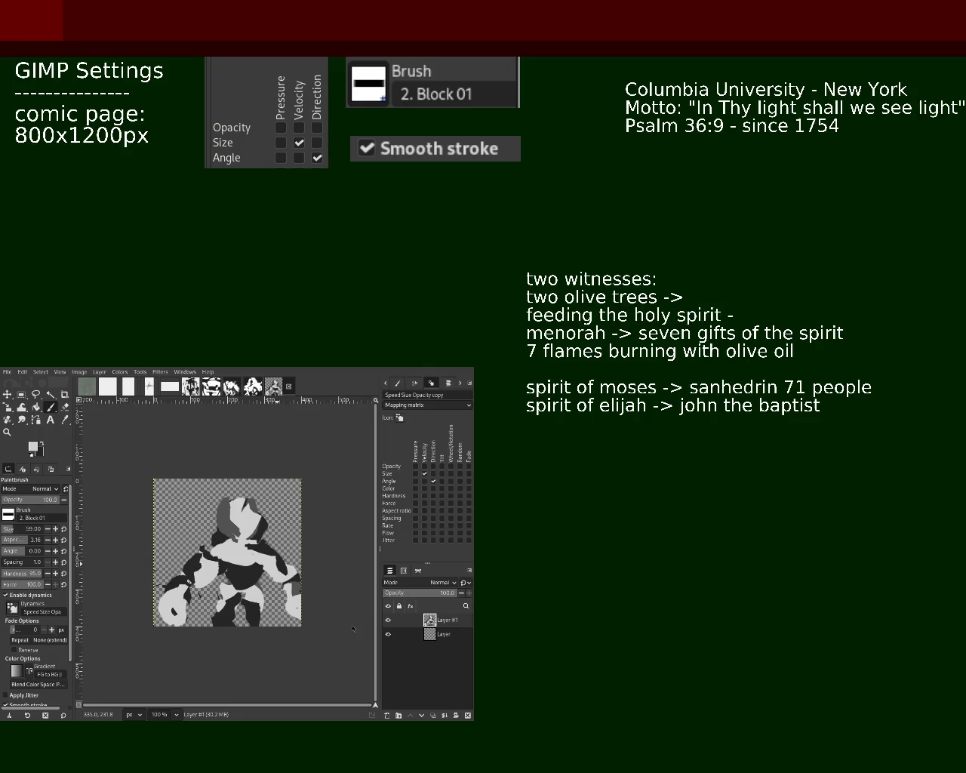
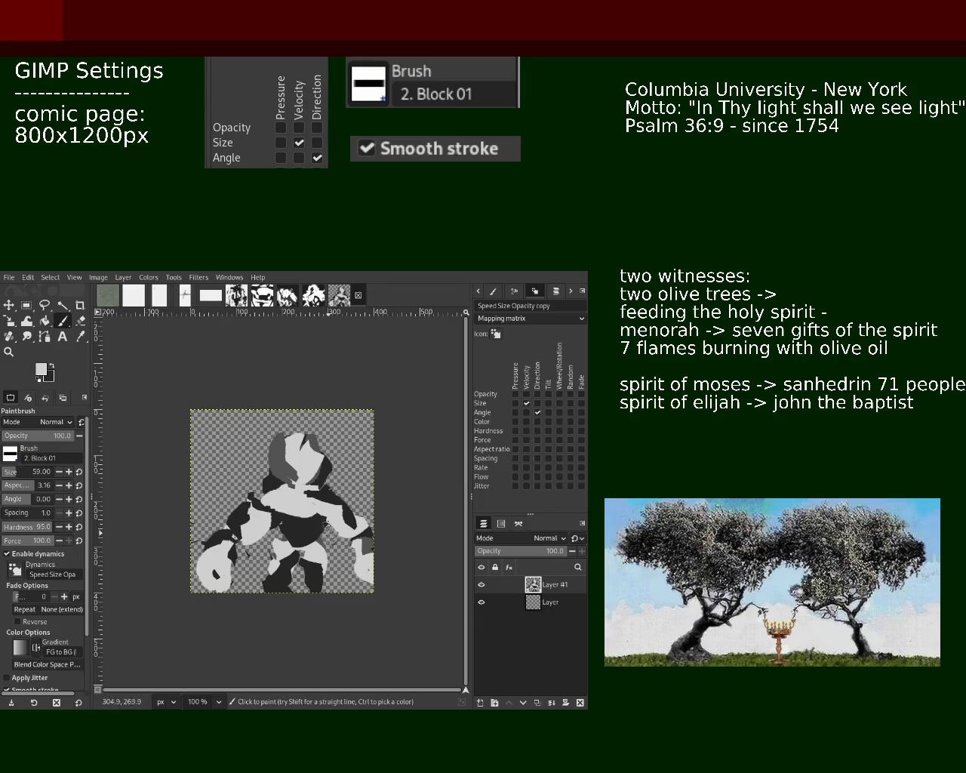
Step: Swap to black and paint a dark block across the figure's chest with the Block 01 brush
key("x")
left_click_drag(294, 506, 310, 537)
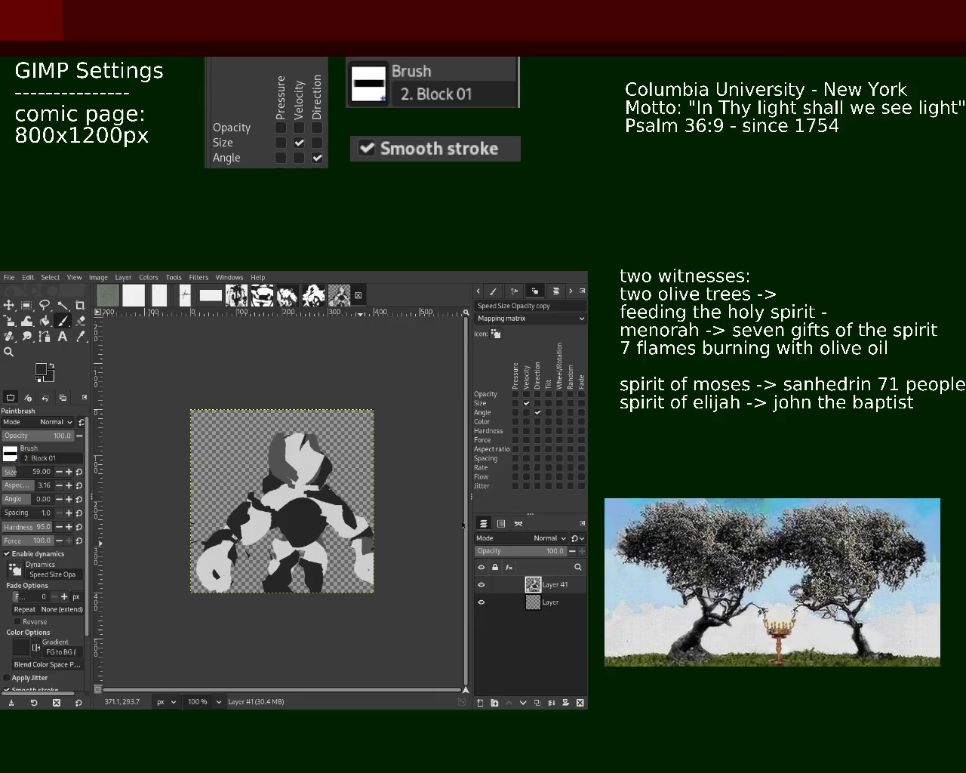